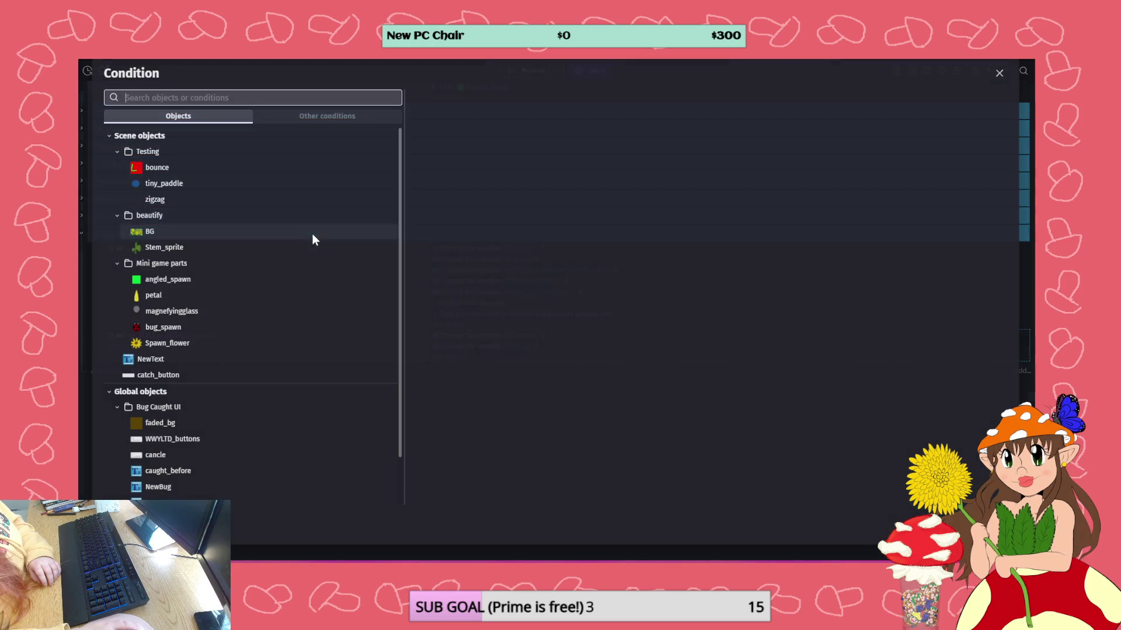
- Add the Events and control flow 'Trigger once while true' condition to the WWYLTD_buttons click event
{"action": "left_click", "coordinate": [328, 115]}
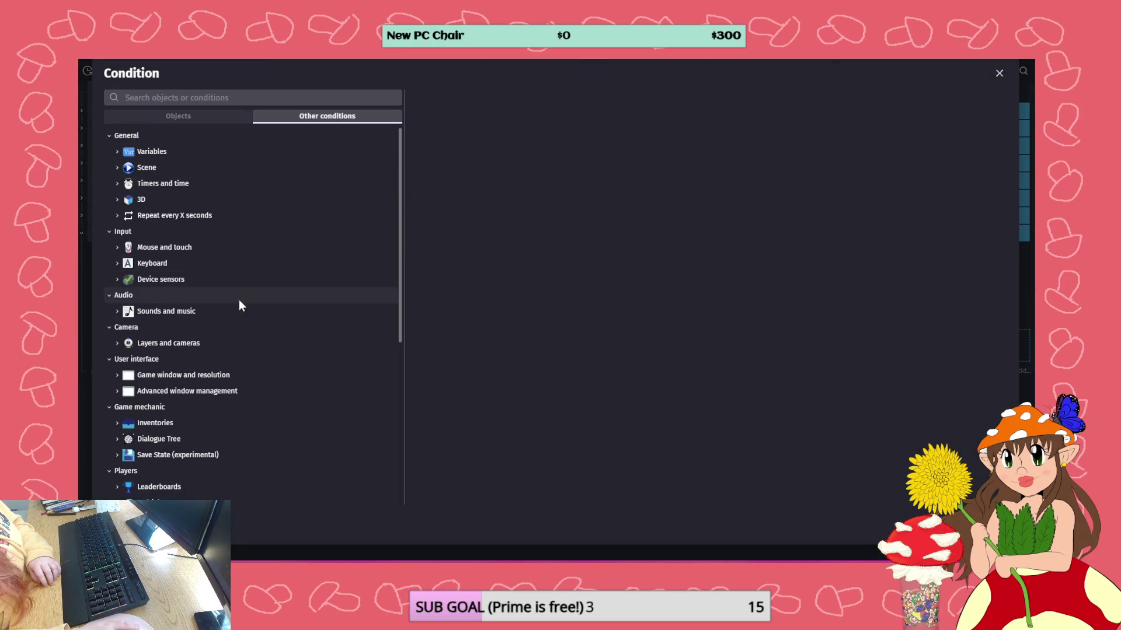
{"action": "scroll", "coordinate": [236, 304], "scroll_direction": "down", "scroll_amount": 5}
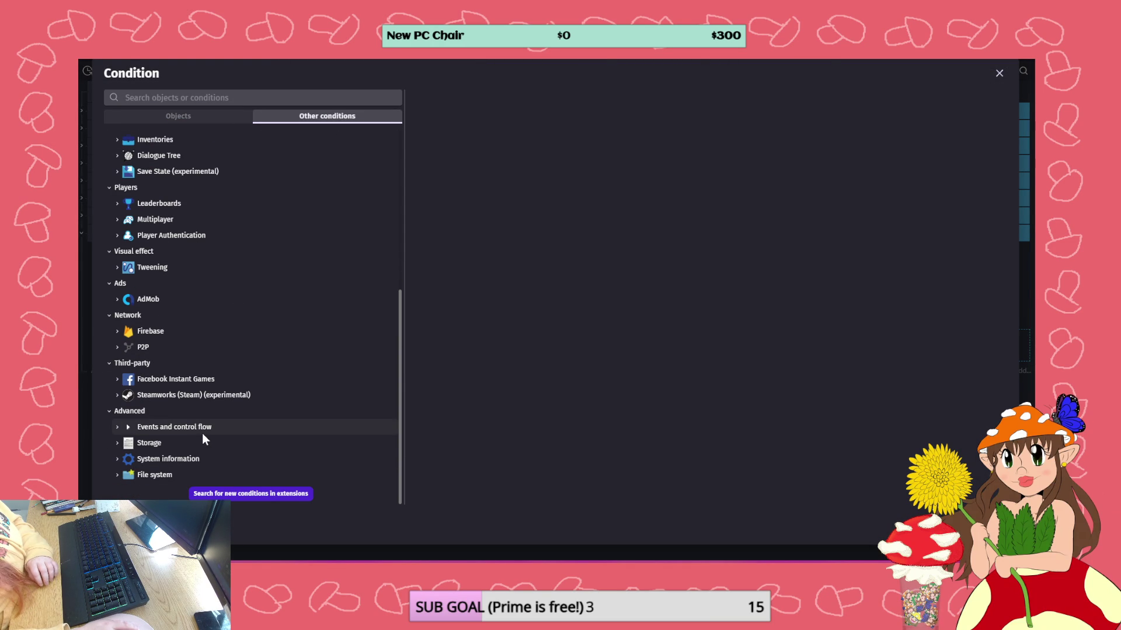
{"action": "left_click", "coordinate": [190, 427]}
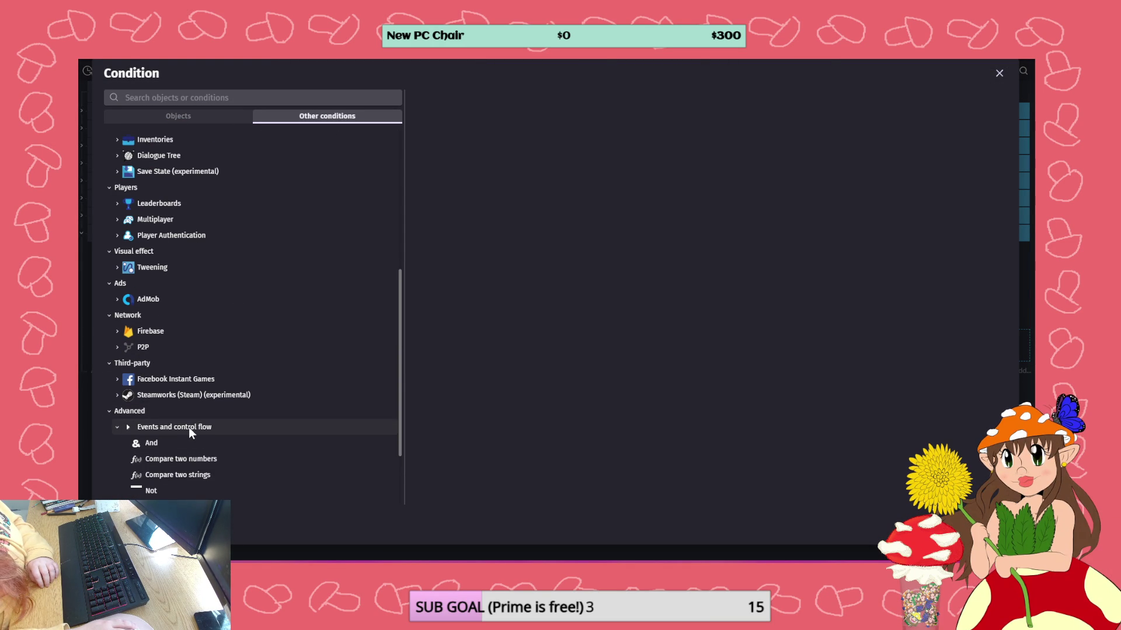
{"action": "scroll", "coordinate": [190, 427], "scroll_direction": "down", "scroll_amount": 2}
{"action": "left_click", "coordinate": [195, 412]}
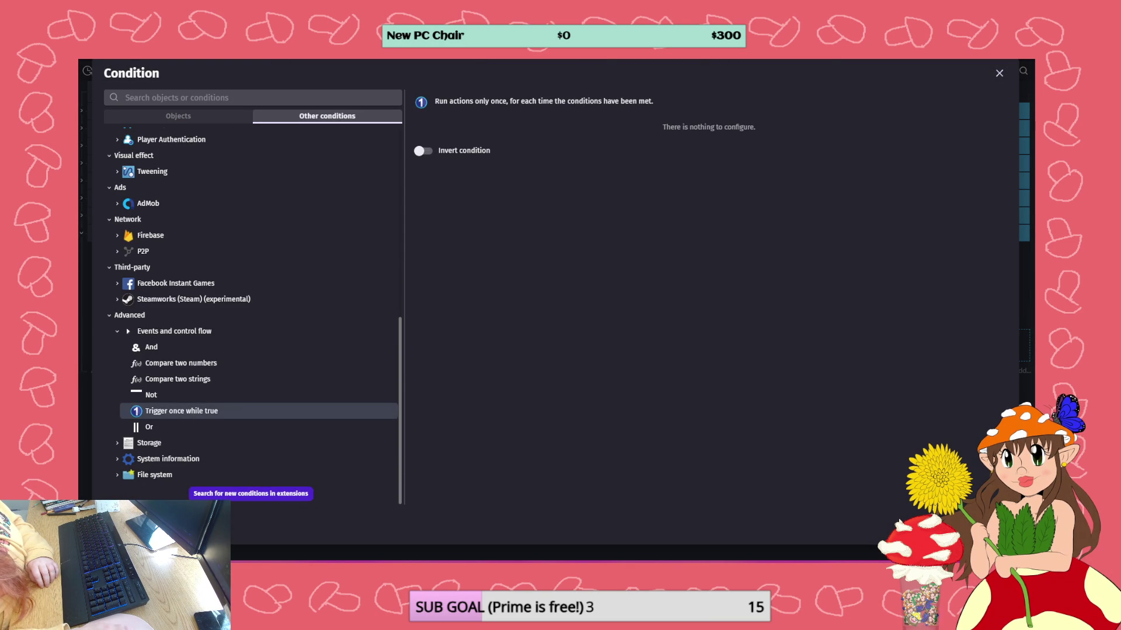
{"action": "left_click", "coordinate": [991, 523]}
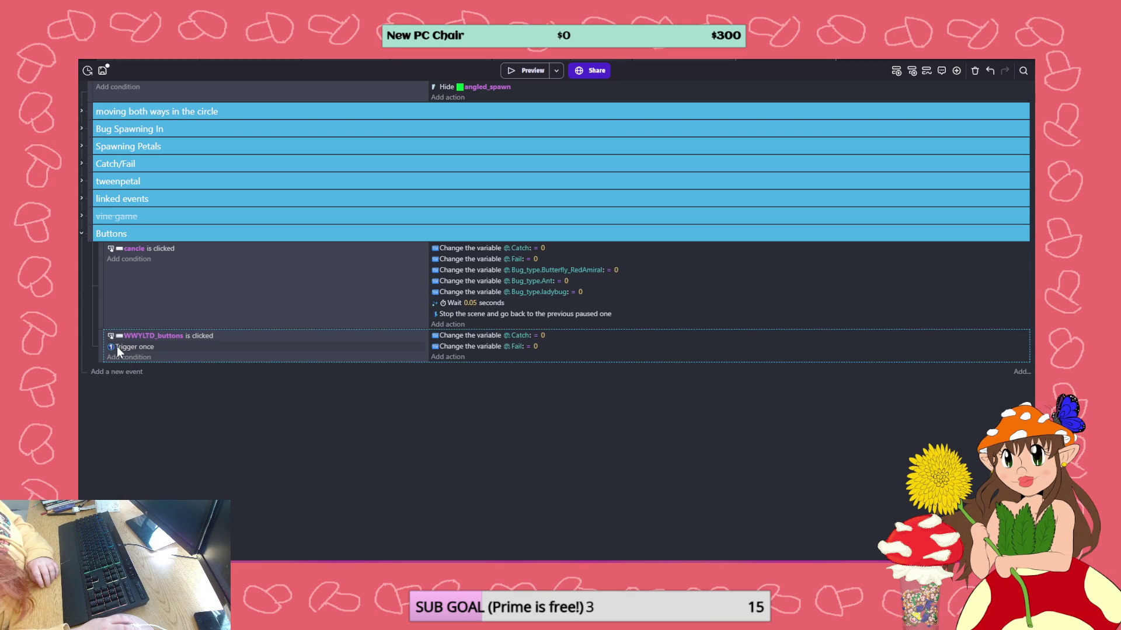
- Move the WWYLTD_buttons event above cancle, save, and open the Vine Mini-Game Catching scene
{"action": "left_click_drag", "start_coordinate": [100, 346], "coordinate": [103, 241]}
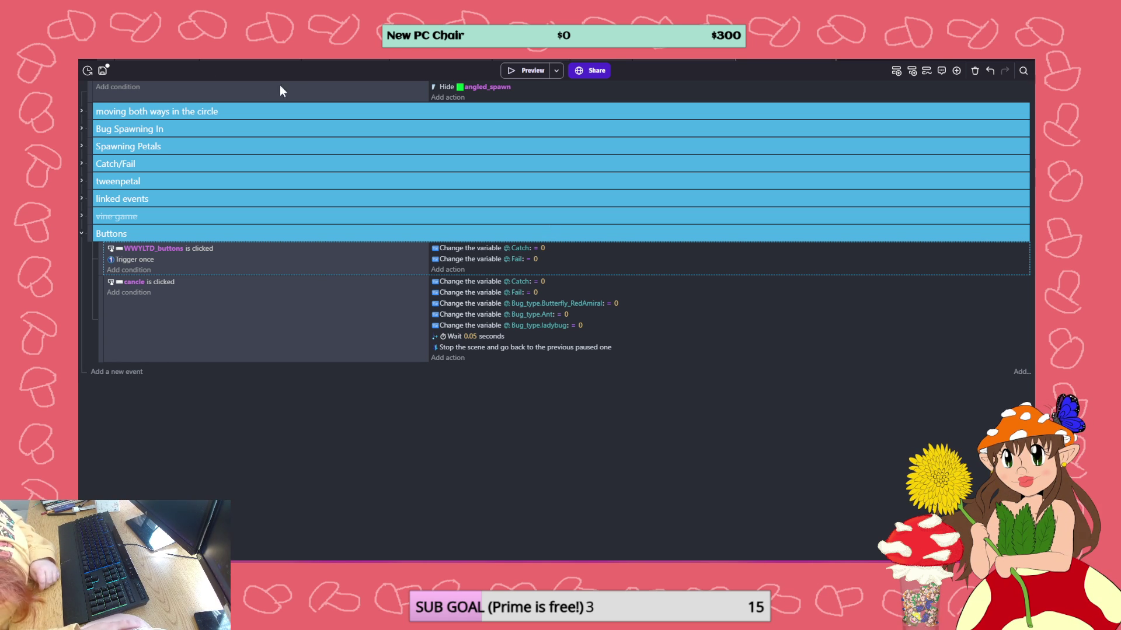
{"action": "left_click", "coordinate": [101, 70]}
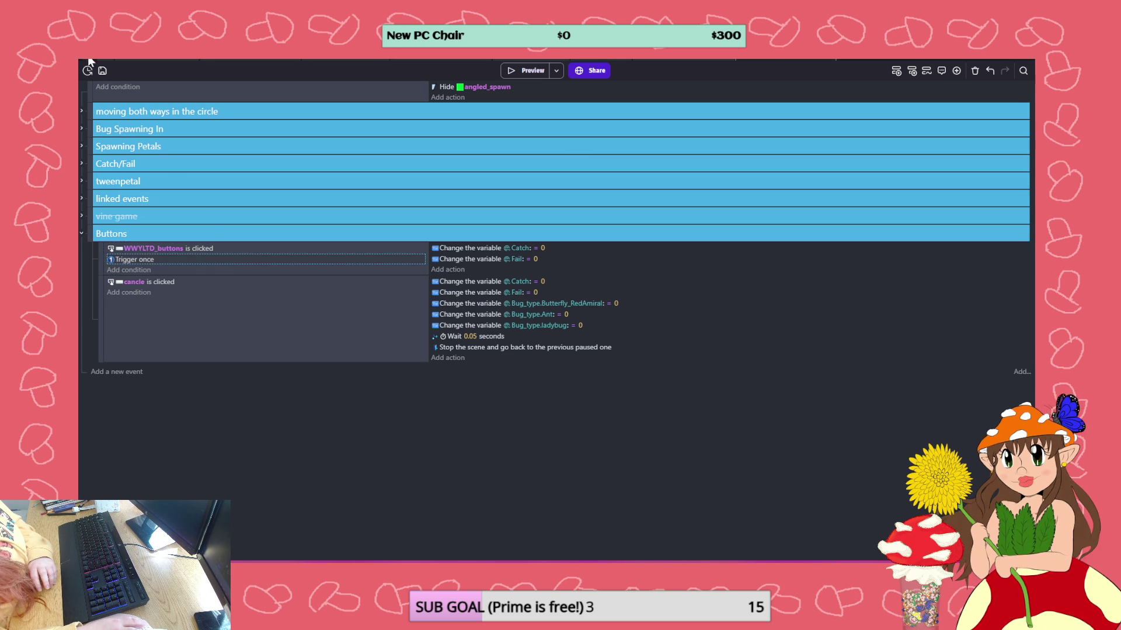
{"action": "left_click", "coordinate": [88, 70]}
{"action": "left_click", "coordinate": [152, 271]}
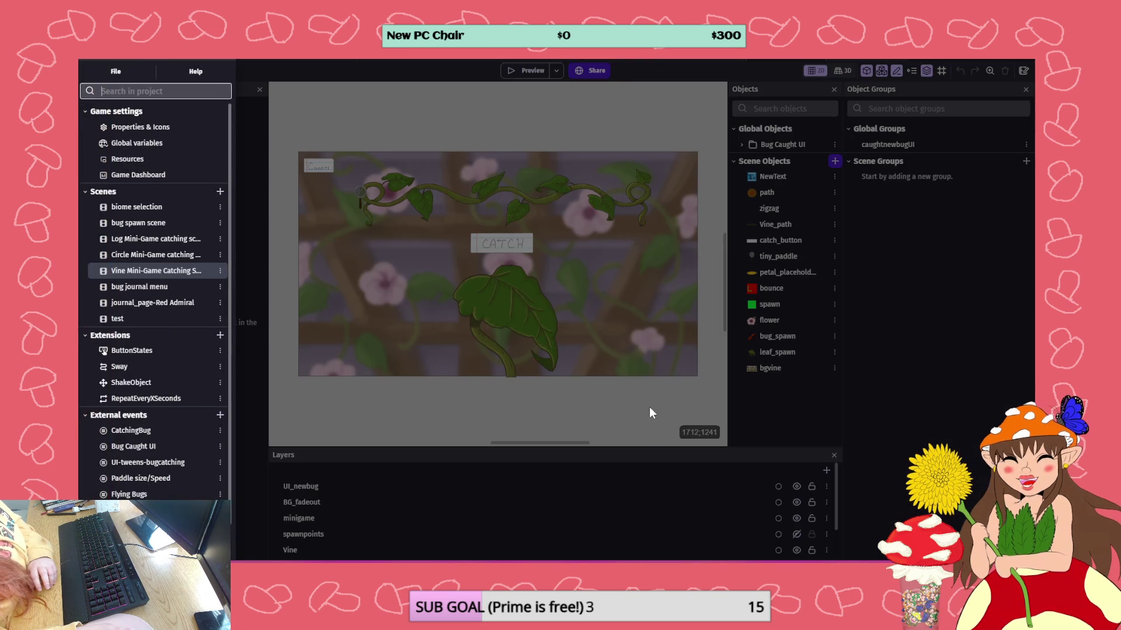
- In the scene's events, delete the 'Change the variable Catch = 0' action from the Catch/Fail group
{"action": "left_click", "coordinate": [642, 404]}
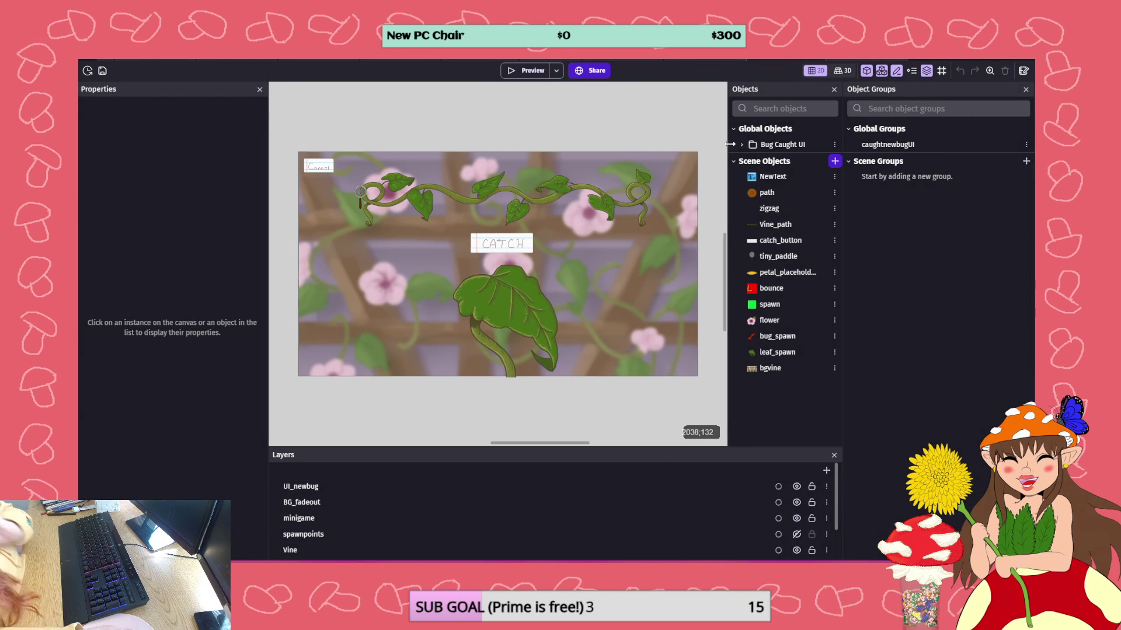
{"action": "left_click", "coordinate": [849, 59]}
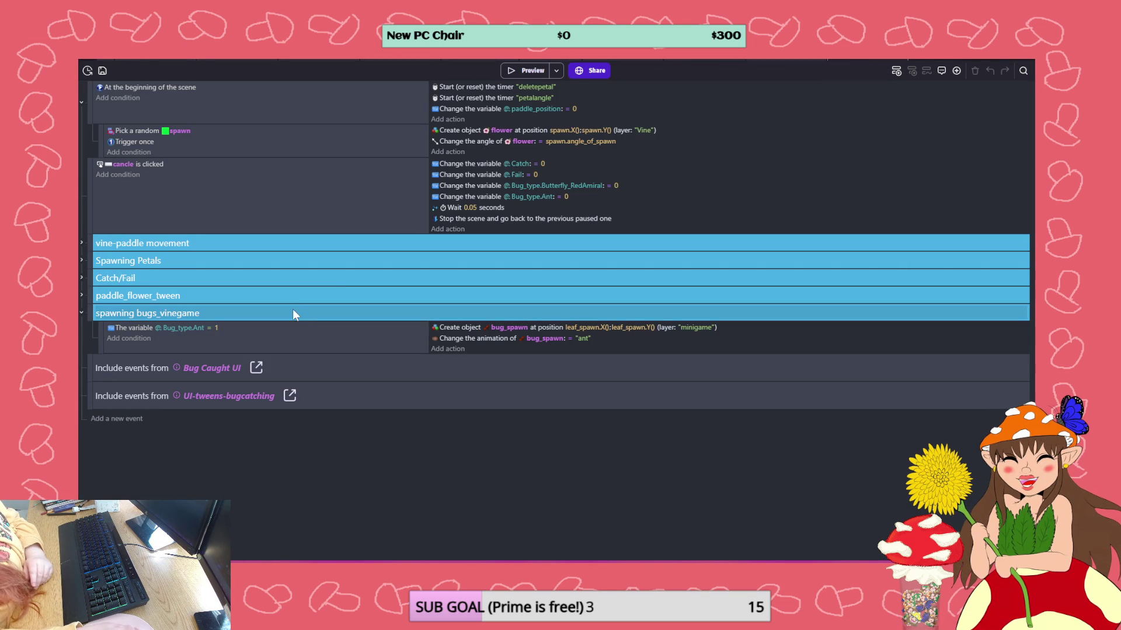
{"action": "left_click", "coordinate": [82, 279]}
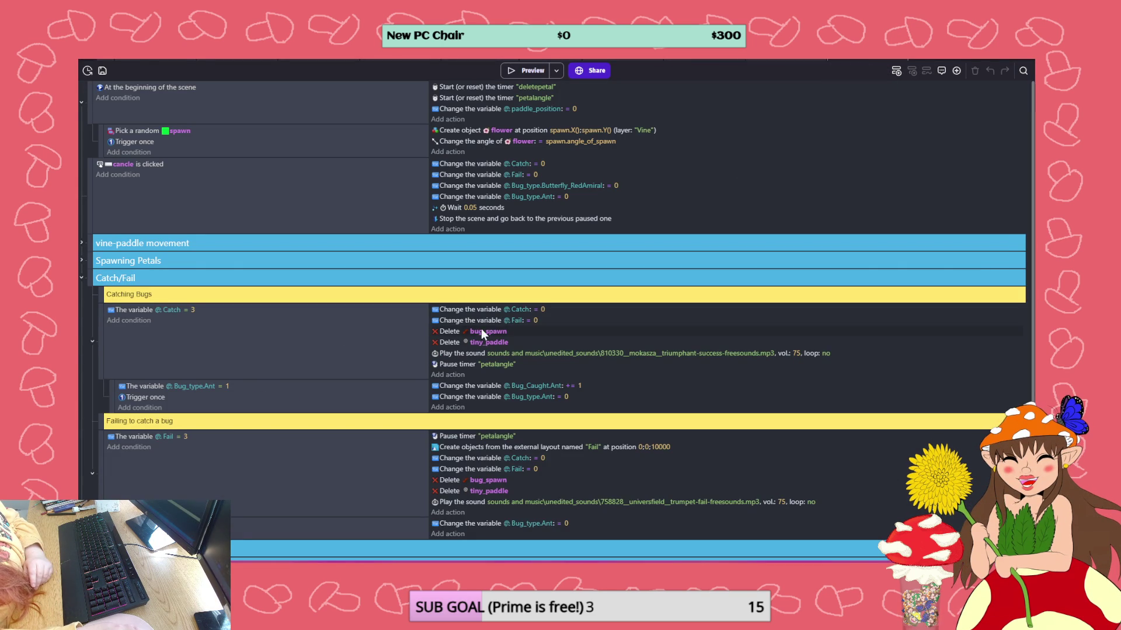
{"action": "left_click", "coordinate": [489, 308]}
{"action": "key", "text": "Delete"}
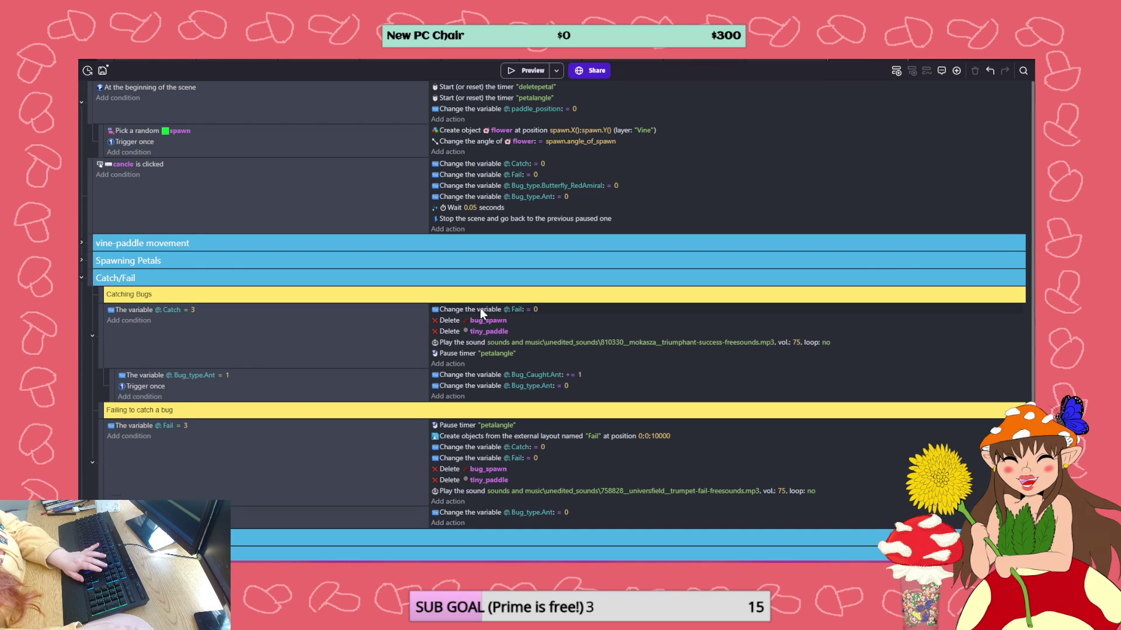
{"action": "left_click", "coordinate": [81, 278]}
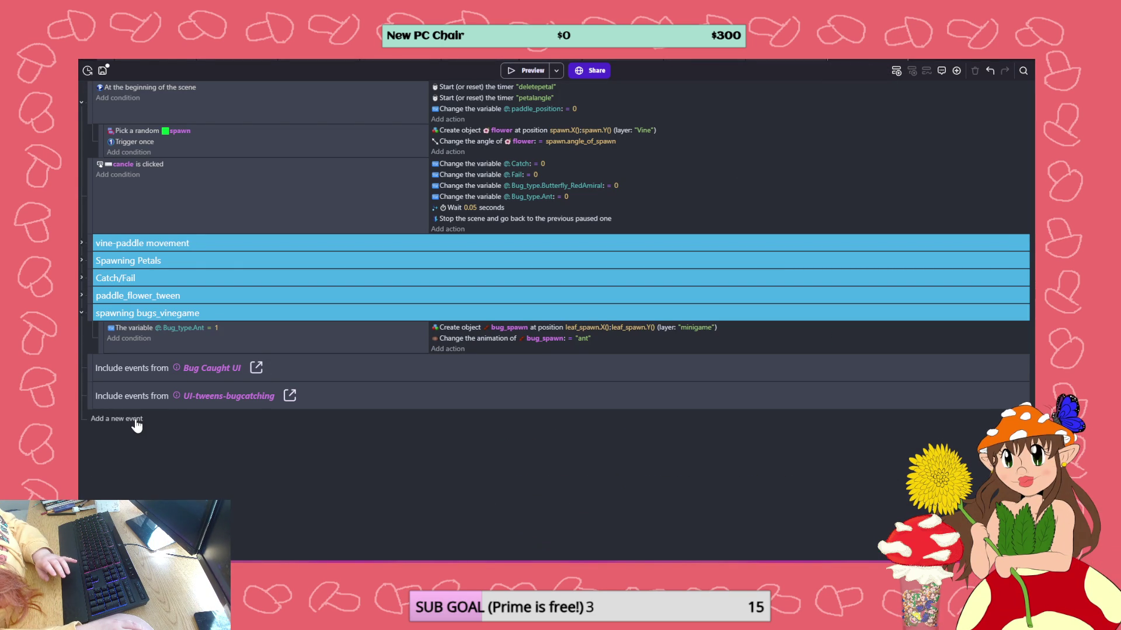
- Add a new empty event at the bottom of the events sheet
{"action": "left_click", "coordinate": [135, 421]}
{"action": "right_click", "coordinate": [182, 416]}
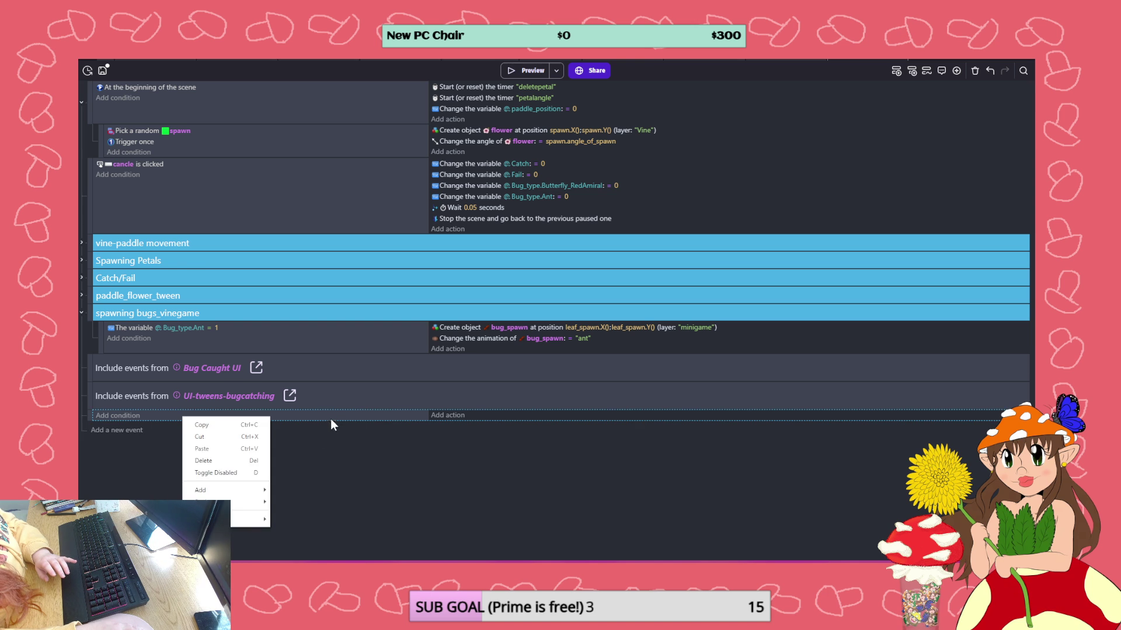
{"action": "right_click", "coordinate": [331, 424]}
{"action": "key", "text": "Escape"}
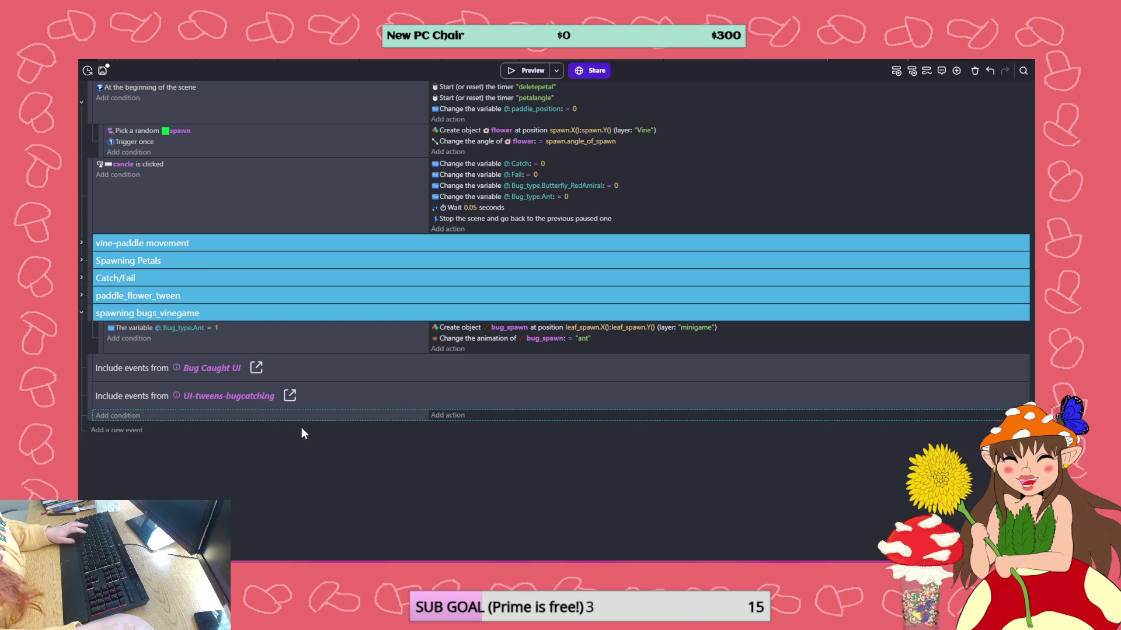
- Copy the WWYLTD_buttons event into the vine mini-game events and place it above cancle
{"action": "key", "text": "ctrl+Tab"}
{"action": "key", "text": "ctrl+Tab"}
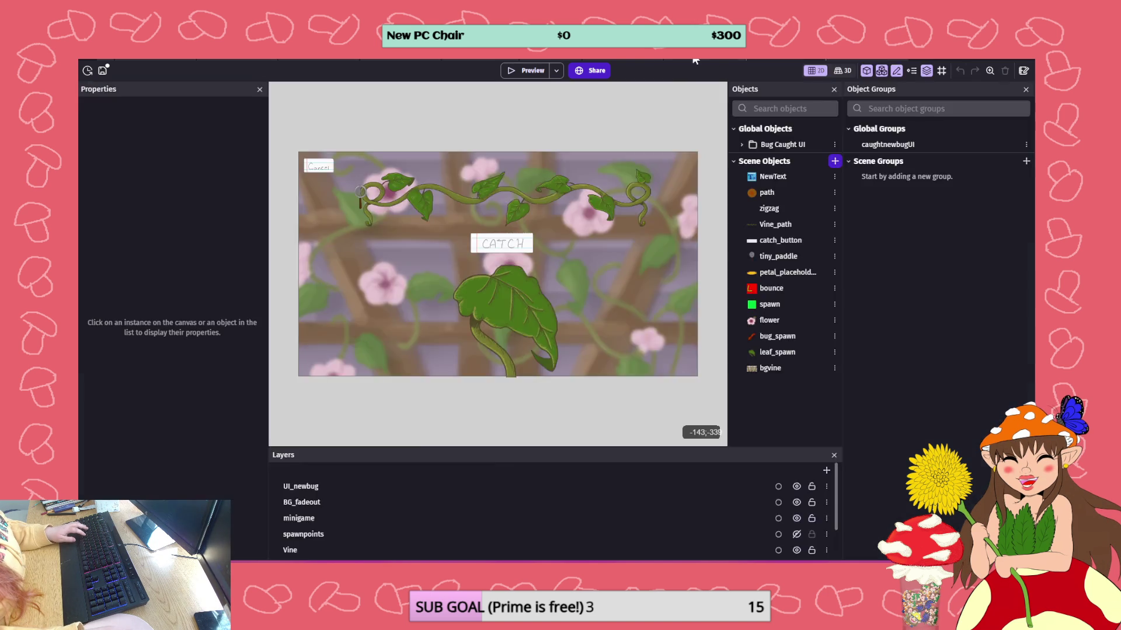
{"action": "left_click", "coordinate": [296, 271]}
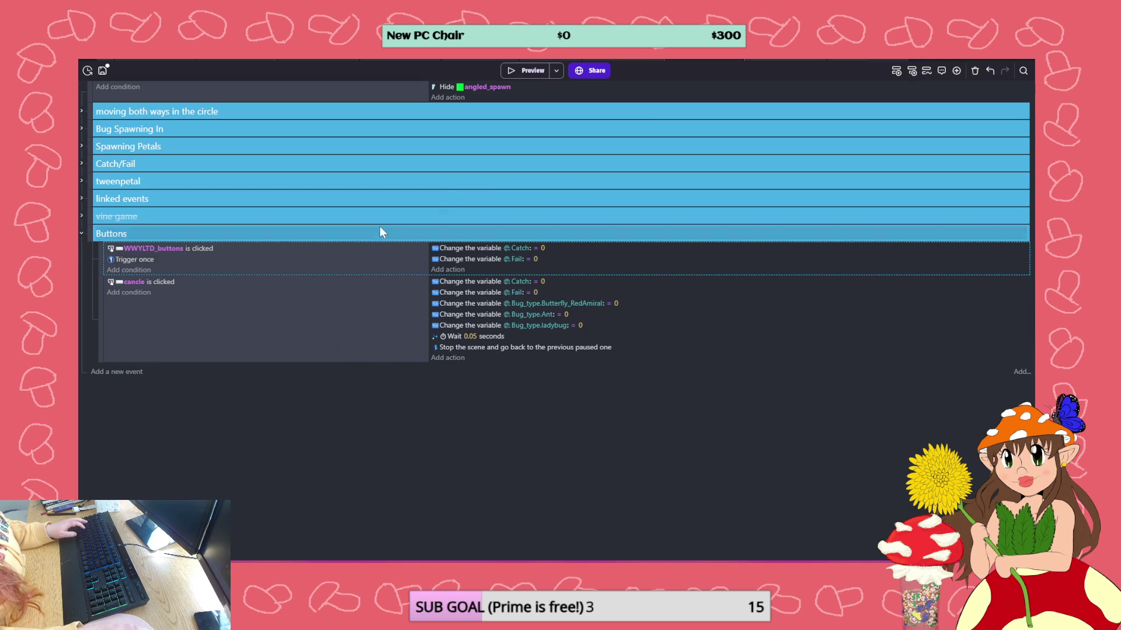
{"action": "key", "text": "ctrl+Tab"}
{"action": "key", "text": "ctrl+v"}
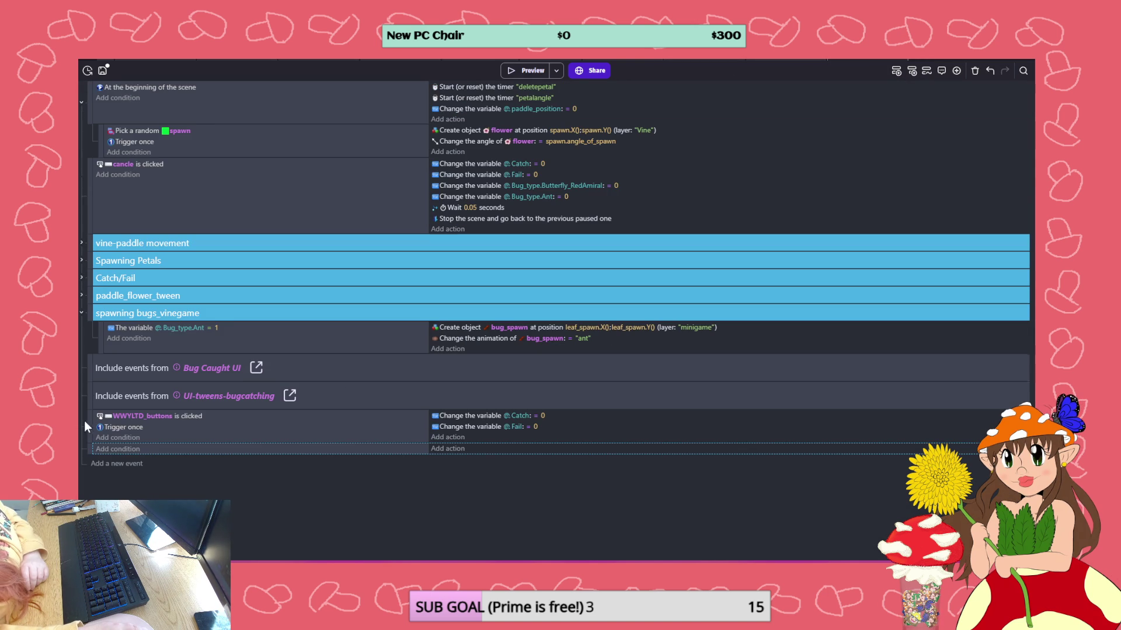
{"action": "left_click_drag", "start_coordinate": [90, 421], "coordinate": [94, 163]}
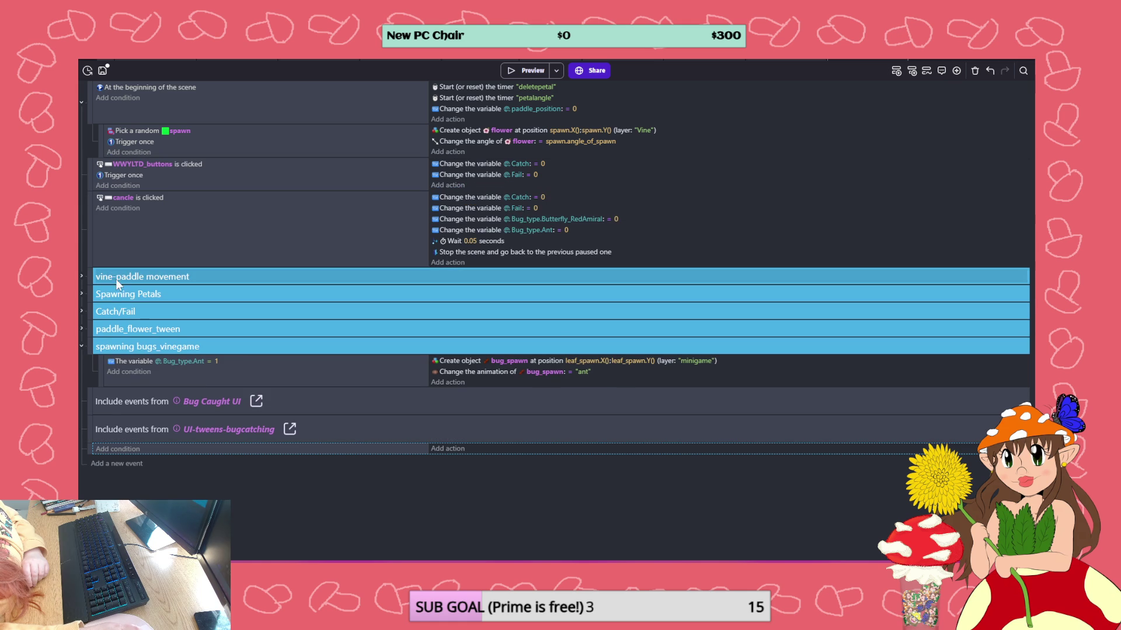
{"action": "left_click", "coordinate": [82, 346]}
- Create a 'buttons' event group holding the WWYLTD_buttons and cancle events, collapse it, and save
{"action": "right_click", "coordinate": [318, 187]}
{"action": "mouse_move", "coordinate": [338, 258]}
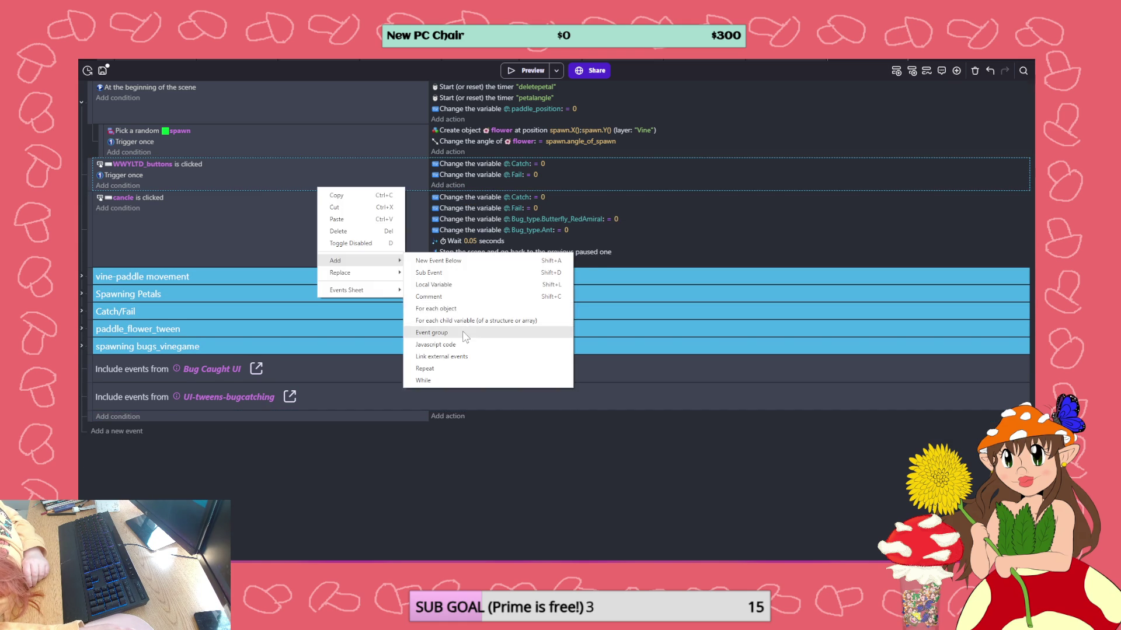
{"action": "left_click", "coordinate": [455, 310]}
{"action": "type", "text": "buttons"}
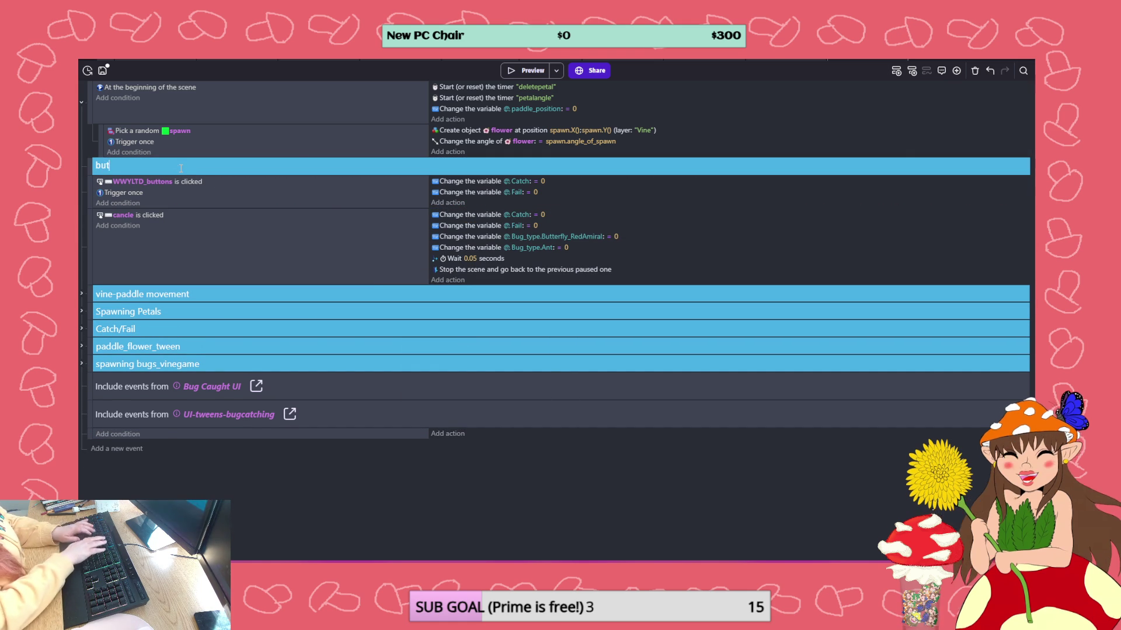
{"action": "key", "text": "Return"}
{"action": "left_click_drag", "start_coordinate": [97, 191], "coordinate": [108, 186]}
{"action": "left_click_drag", "start_coordinate": [97, 230], "coordinate": [108, 213]}
{"action": "left_click", "coordinate": [83, 167]}
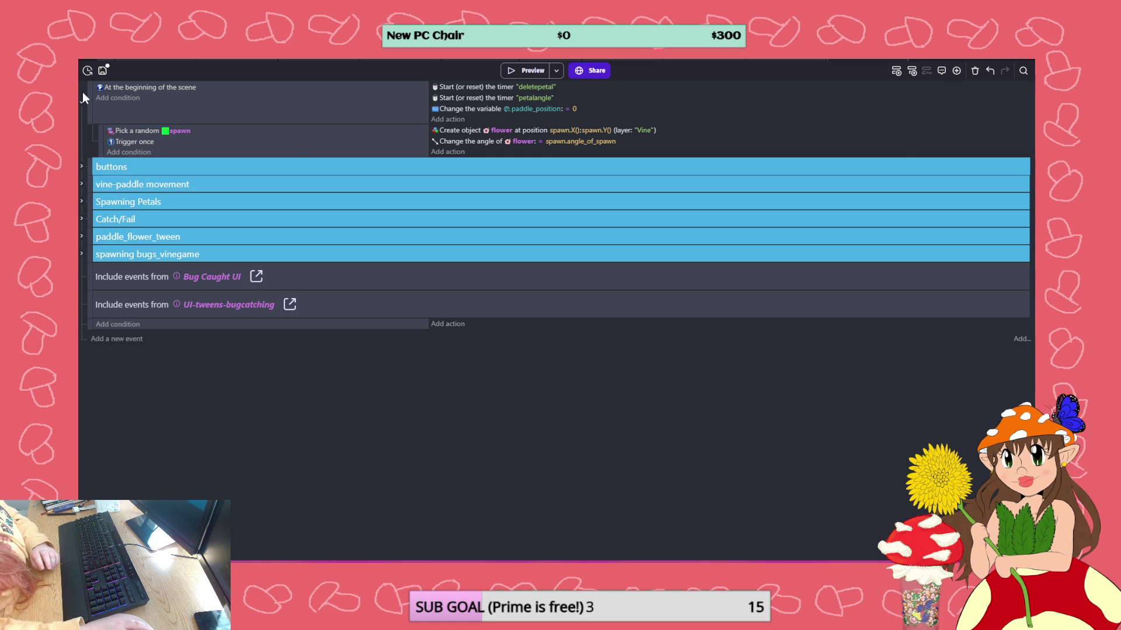
{"action": "left_click", "coordinate": [104, 71]}
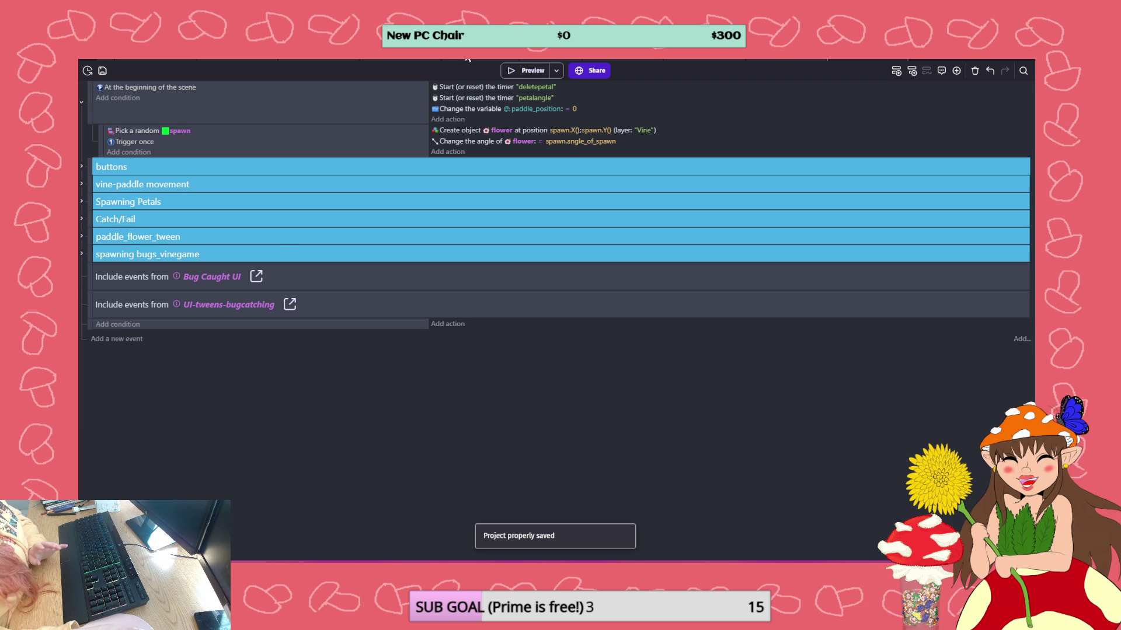
- In the caught toggle group, add a sub-event with the pasted popup events and an empty comment
{"action": "left_click", "coordinate": [434, 58]}
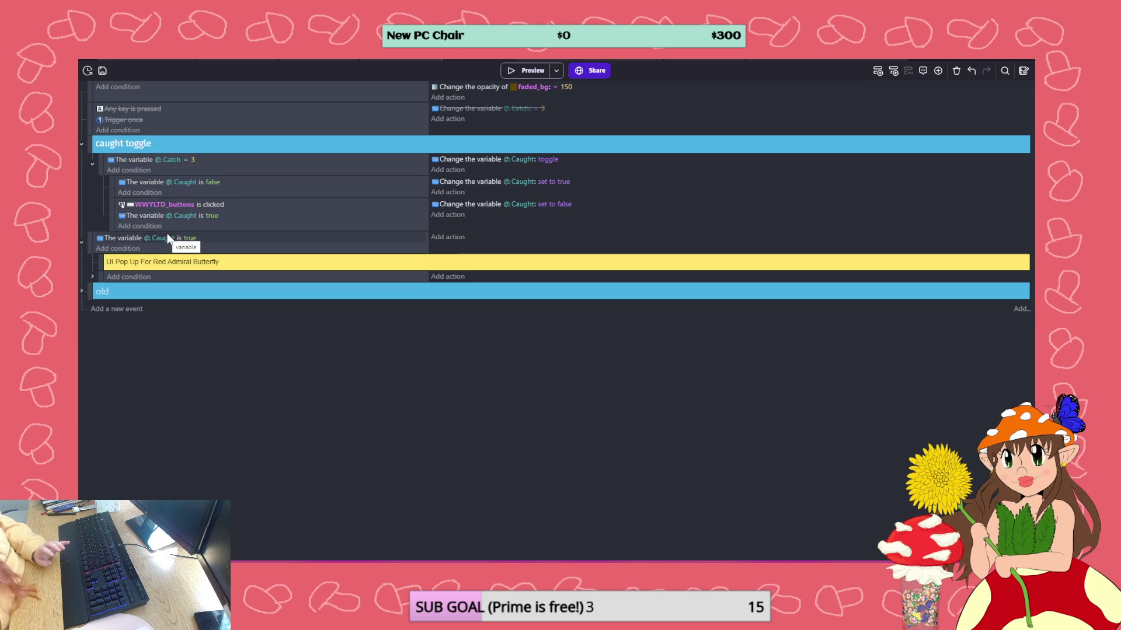
{"action": "left_click", "coordinate": [81, 144]}
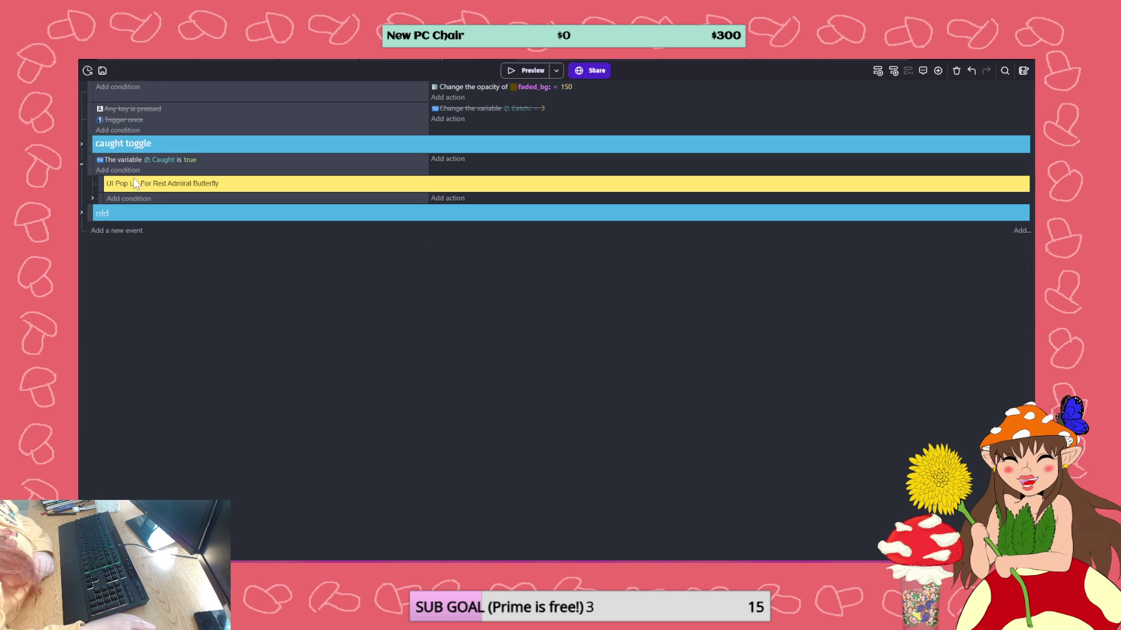
{"action": "right_click", "coordinate": [179, 202]}
{"action": "left_click", "coordinate": [197, 208]}
{"action": "key", "text": "ctrl+v"}
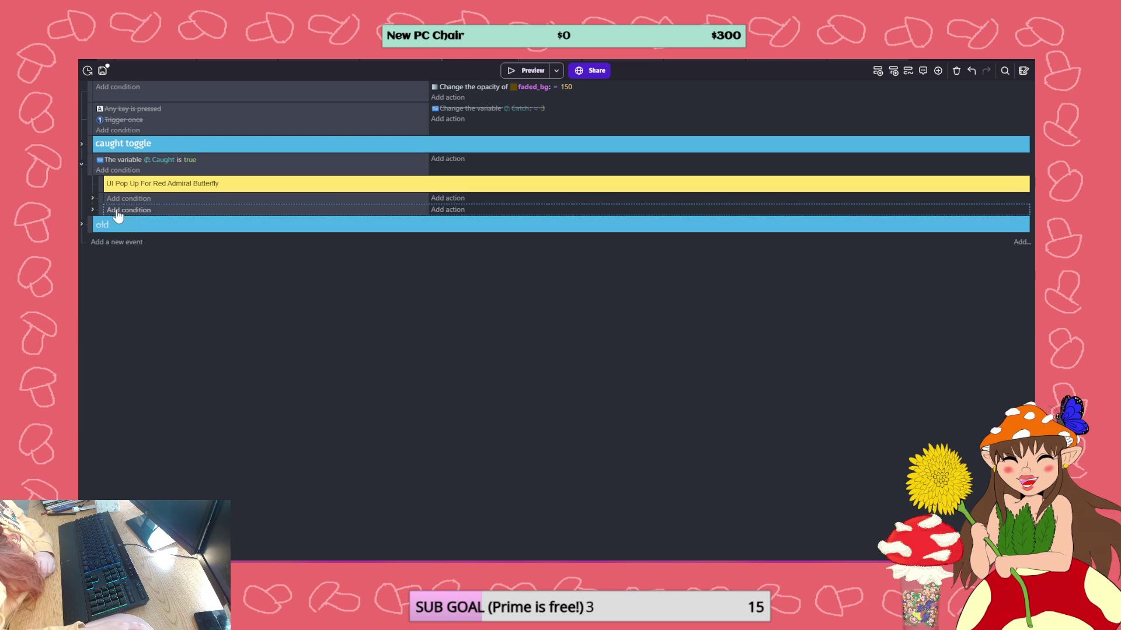
{"action": "right_click", "coordinate": [184, 208]}
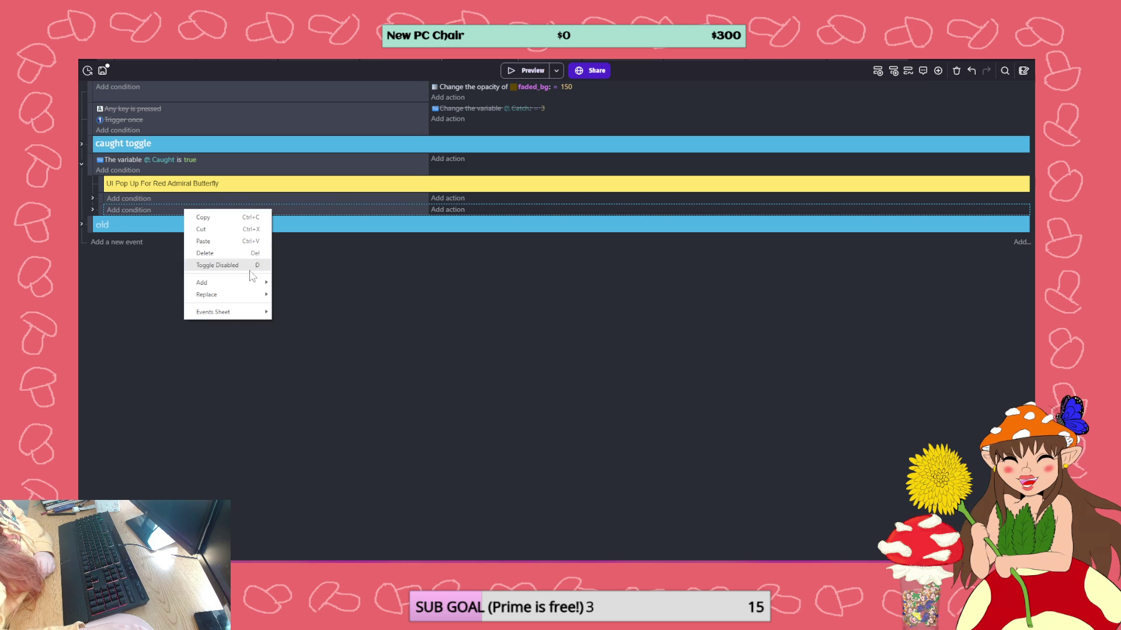
{"action": "mouse_move", "coordinate": [205, 283]}
{"action": "left_click", "coordinate": [303, 318]}
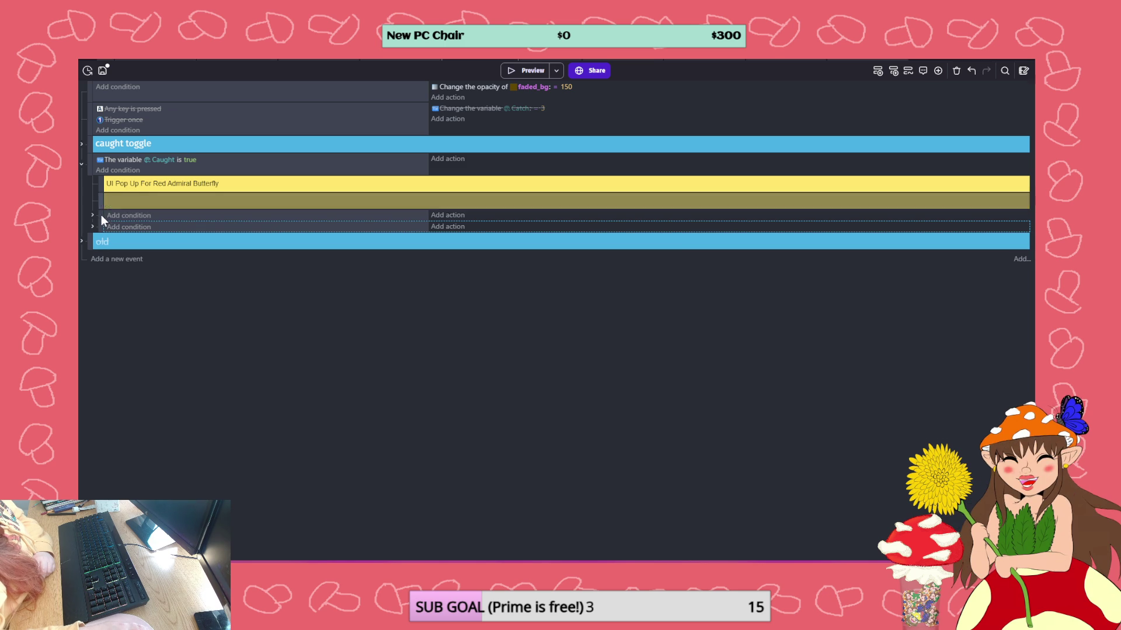
- Fill the new comment with 'UI Pop Up For Ant', adapted from the Red Admiral comment text
{"action": "left_click", "coordinate": [83, 242]}
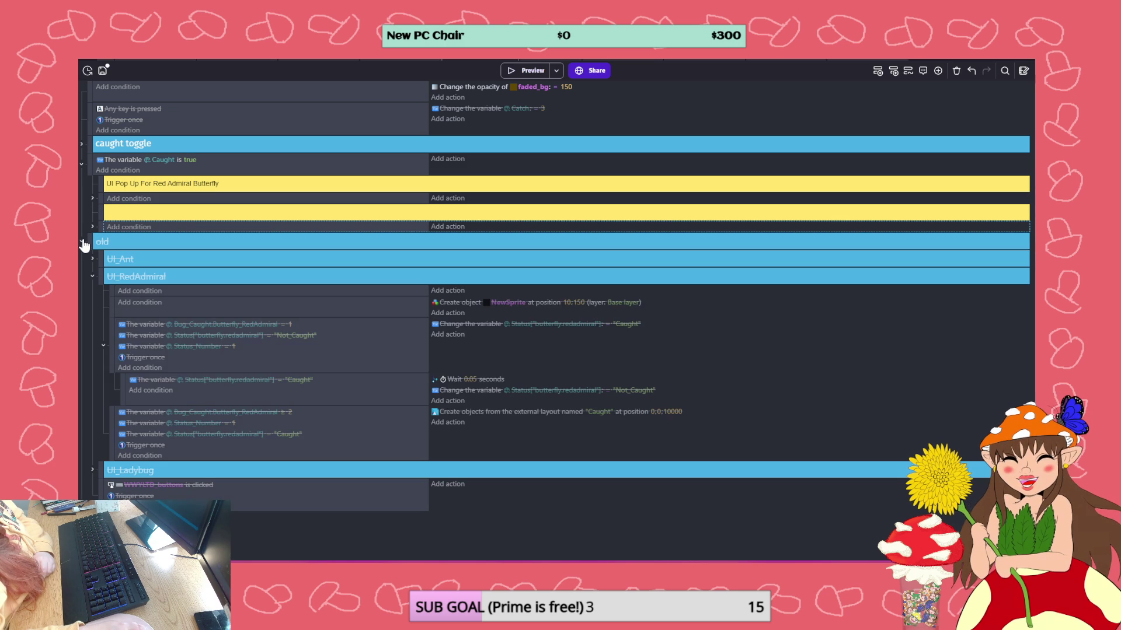
{"action": "left_click", "coordinate": [82, 241]}
{"action": "left_click", "coordinate": [129, 227]}
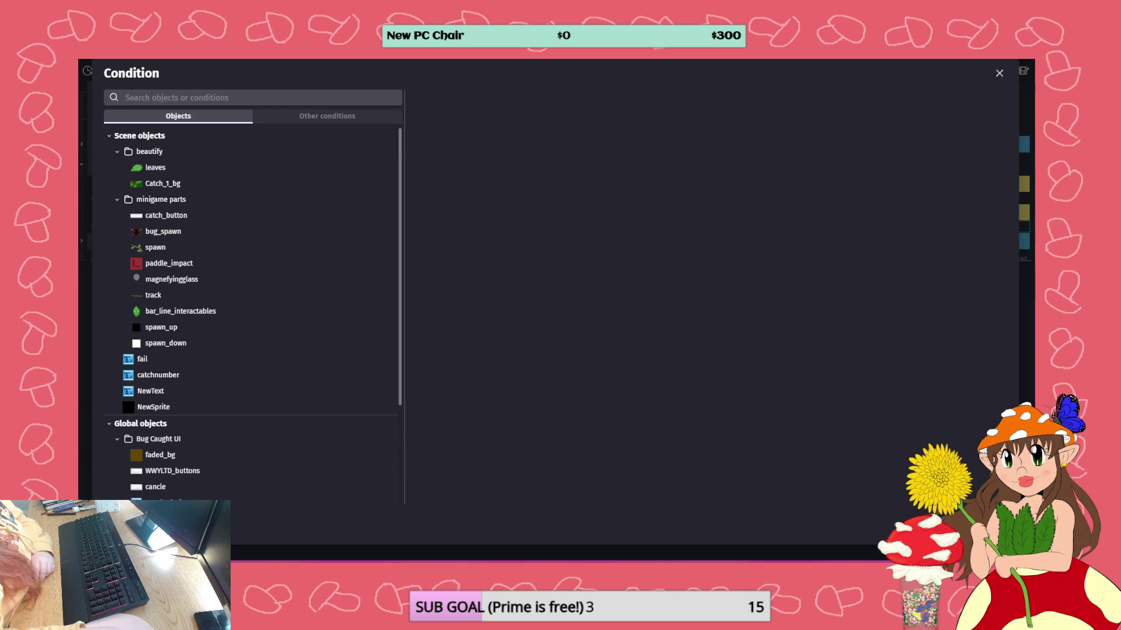
{"action": "key", "text": "Escape"}
{"action": "left_click", "coordinate": [154, 211]}
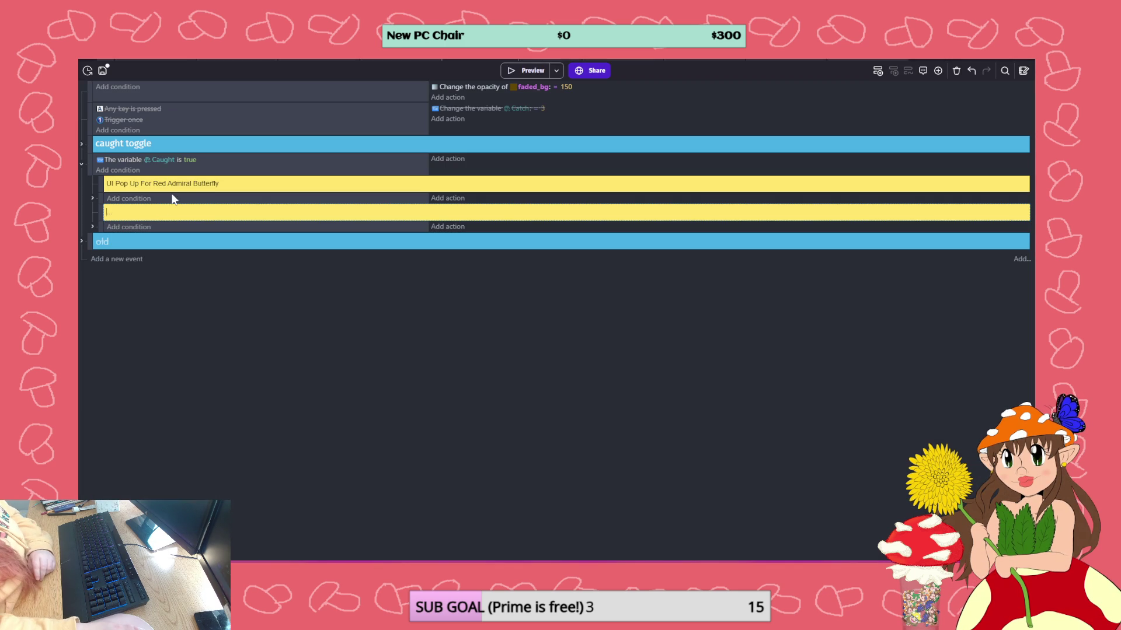
{"action": "left_click", "coordinate": [178, 185]}
{"action": "left_click", "coordinate": [146, 214]}
{"action": "type", "text": "UI Pop Up For Red Admiral Butterfly"}
{"action": "key", "text": "BackSpace"}
{"action": "key", "text": "BackSpace"}
{"action": "key", "text": "BackSpace"}
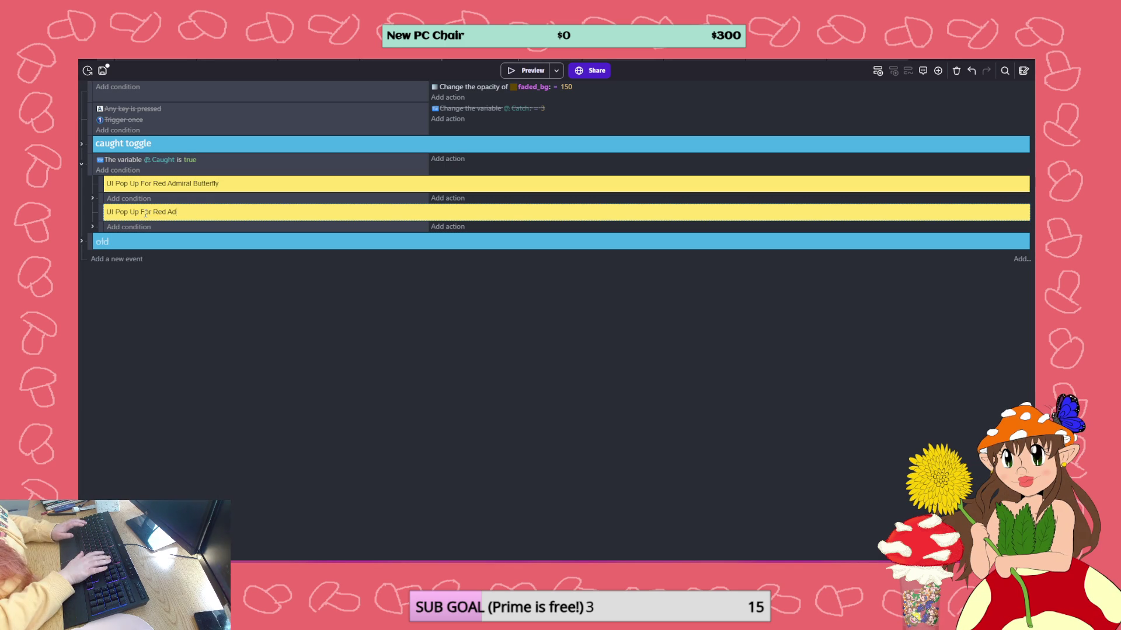
{"action": "type", "text": "Ant"}
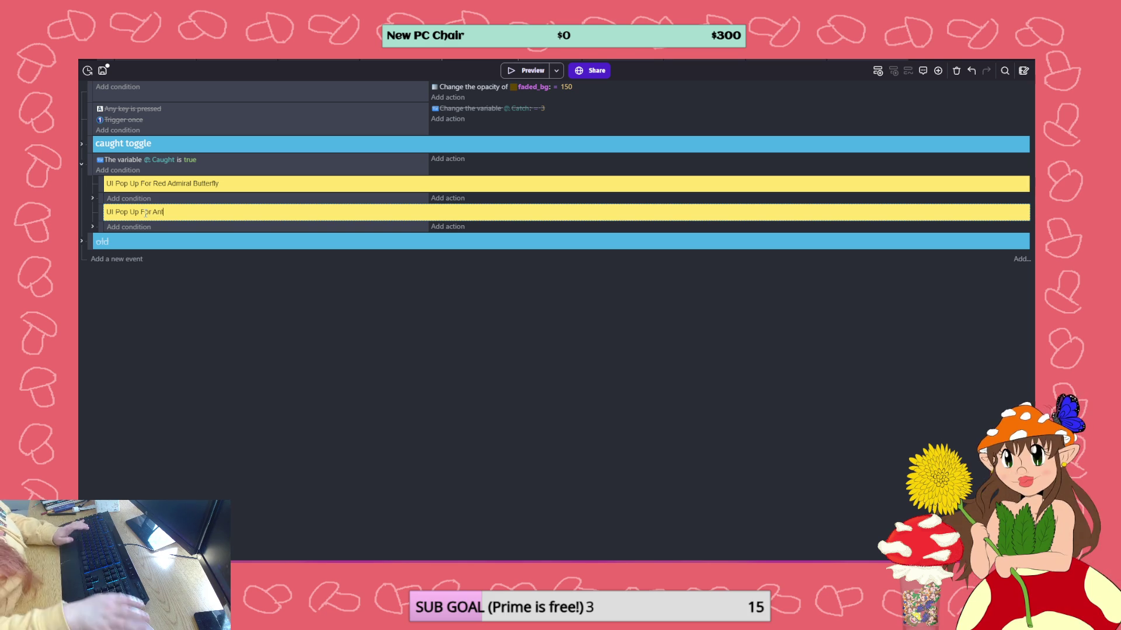
{"action": "left_click", "coordinate": [230, 257]}
{"action": "left_click", "coordinate": [94, 227]}
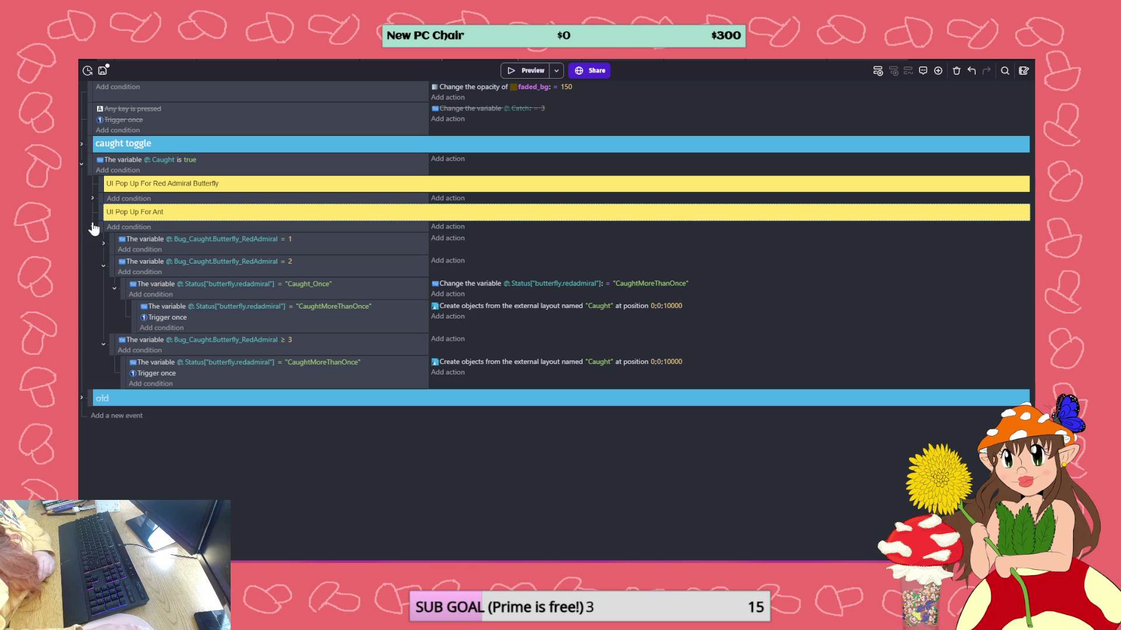
- Switch the = 1, = 2 and ≥ 3 conditions to check Bug_Caught.Ant
{"action": "left_click", "coordinate": [262, 240]}
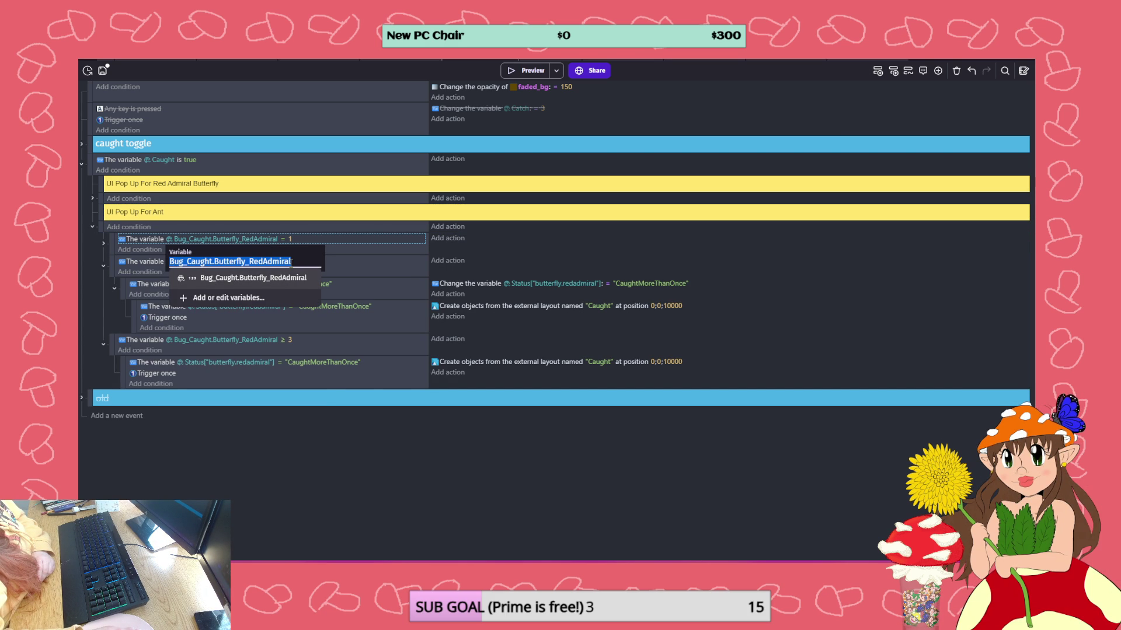
{"action": "type", "text": "An"}
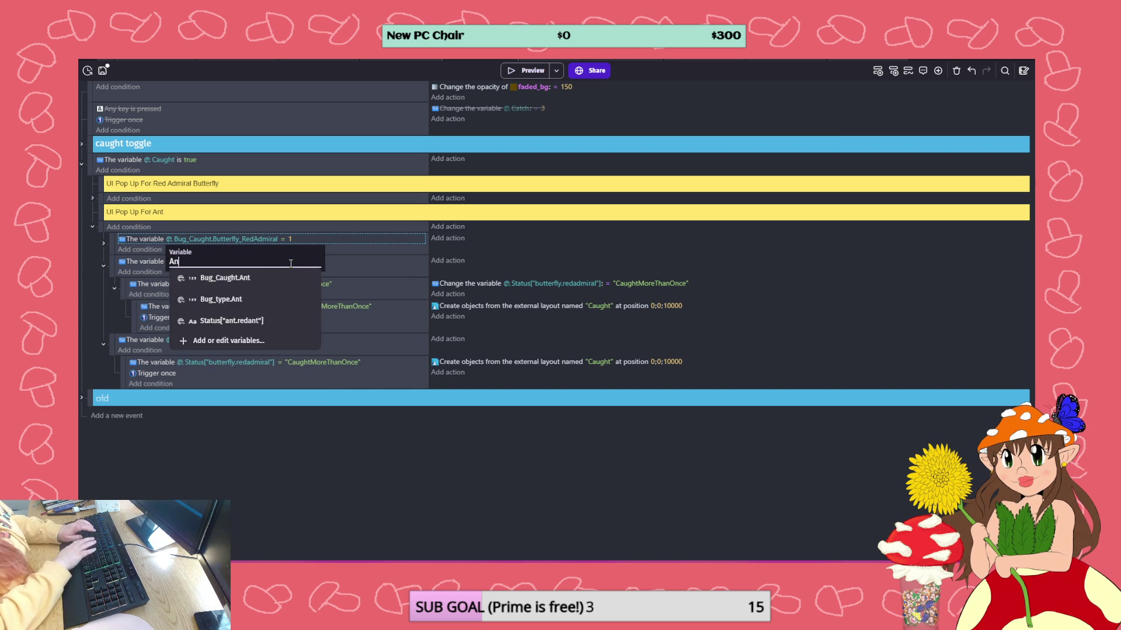
{"action": "left_click", "coordinate": [237, 278]}
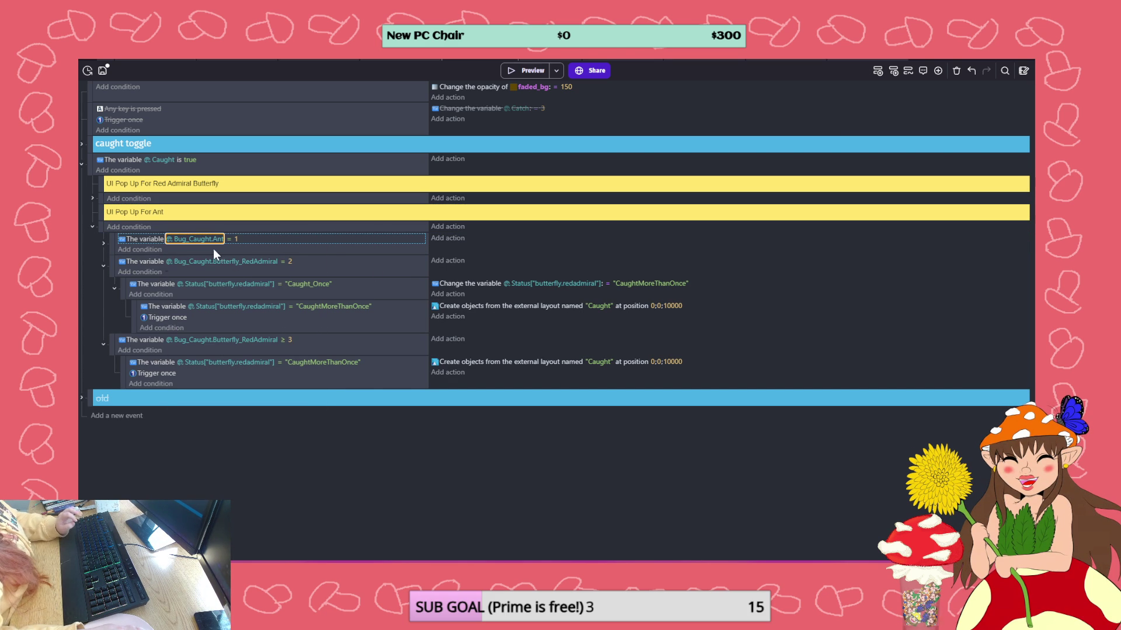
{"action": "left_click", "coordinate": [370, 270]}
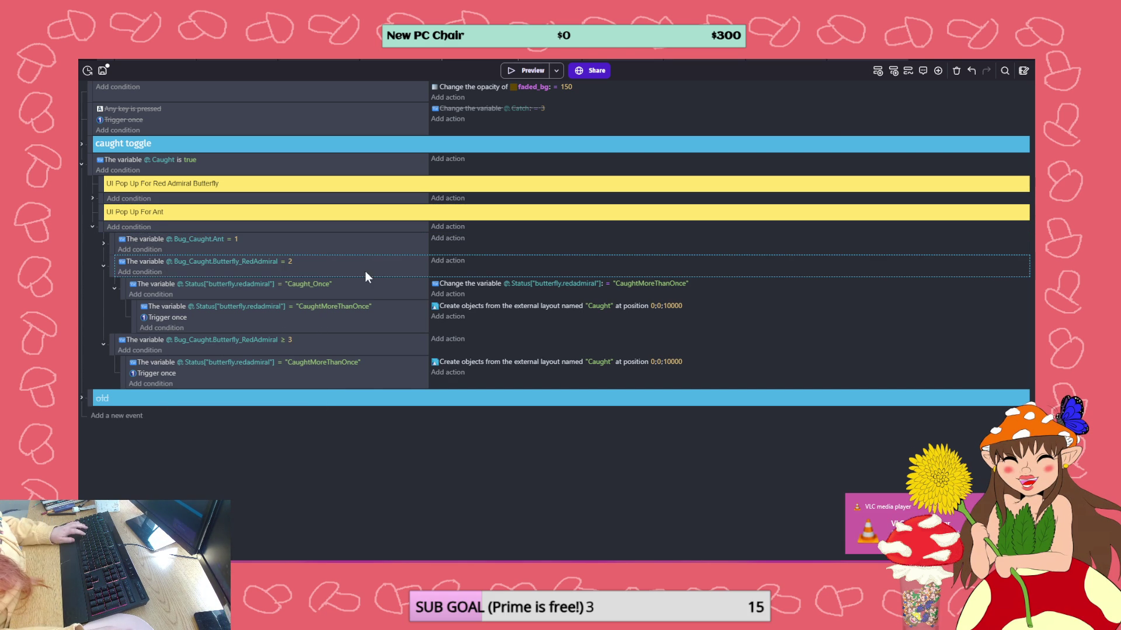
{"action": "left_click", "coordinate": [233, 261]}
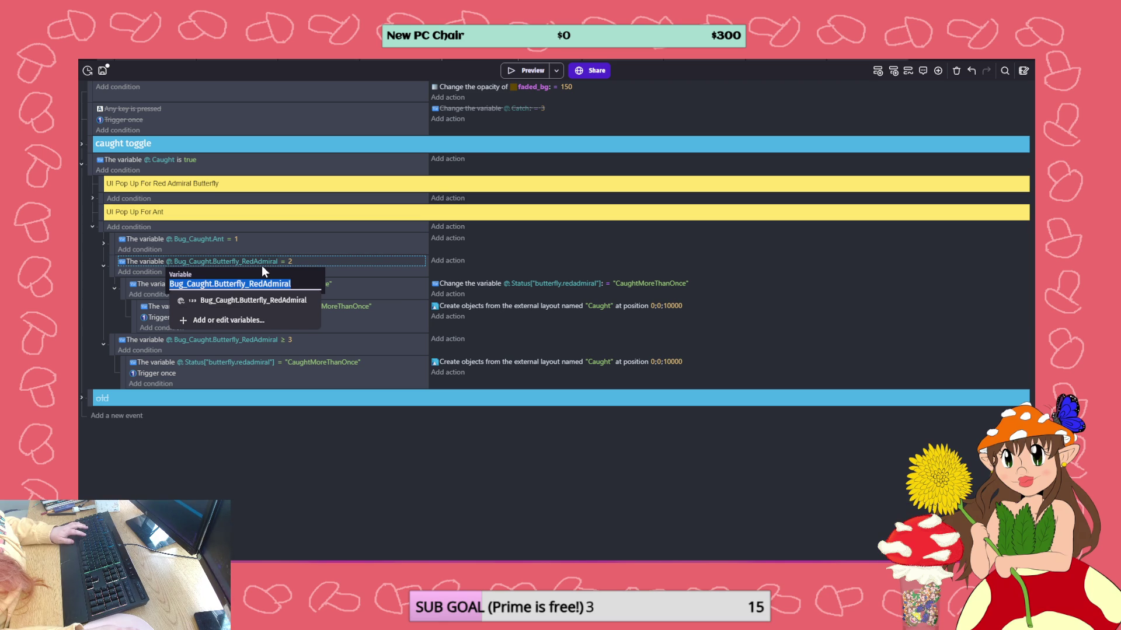
{"action": "type", "text": "Bug_Caught.Ant"}
{"action": "left_click", "coordinate": [390, 328]}
{"action": "left_click", "coordinate": [254, 338]}
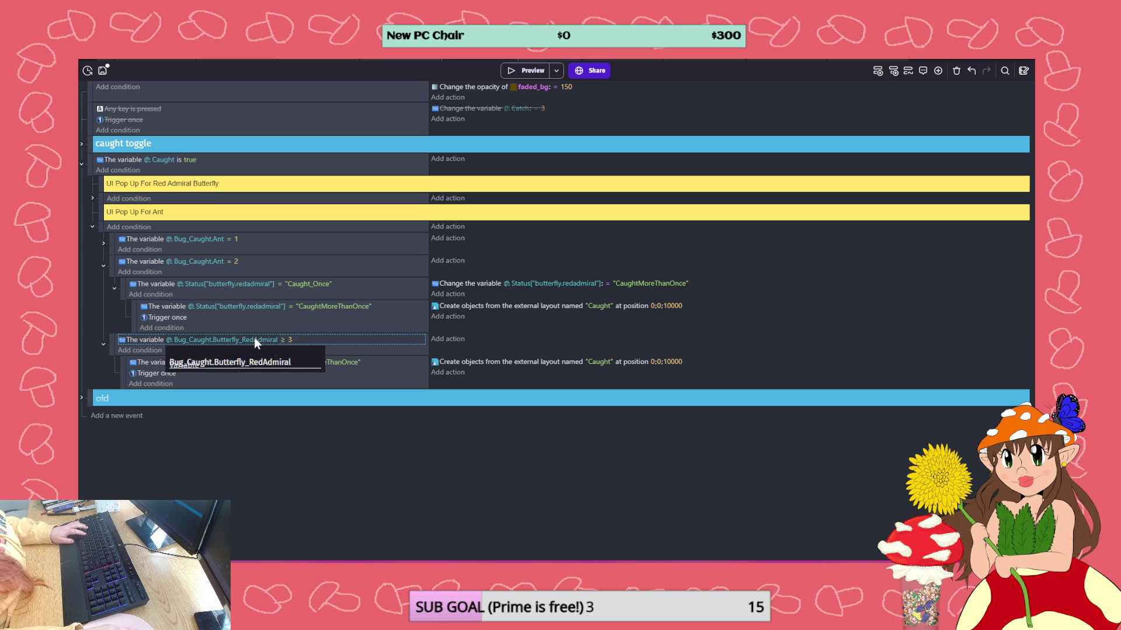
{"action": "type", "text": "Bug_Caught.Ant"}
{"action": "left_click", "coordinate": [393, 446]}
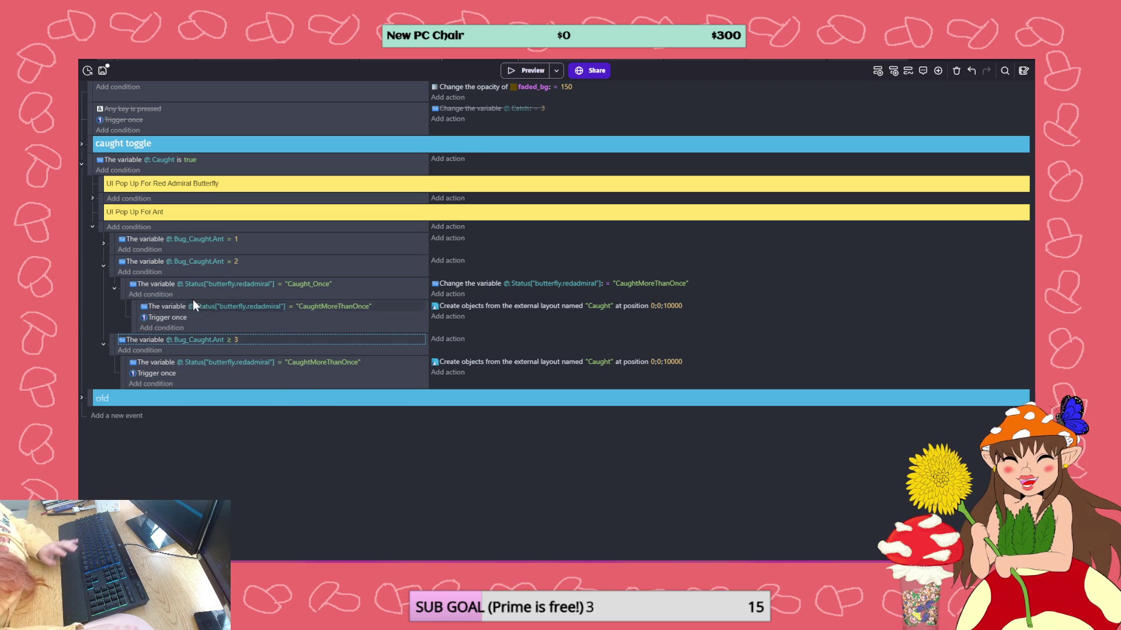
- Point the Not_Caught and Caught_Once checks and action under = 1 at Status["ant.redant"]
{"action": "left_click", "coordinate": [208, 284]}
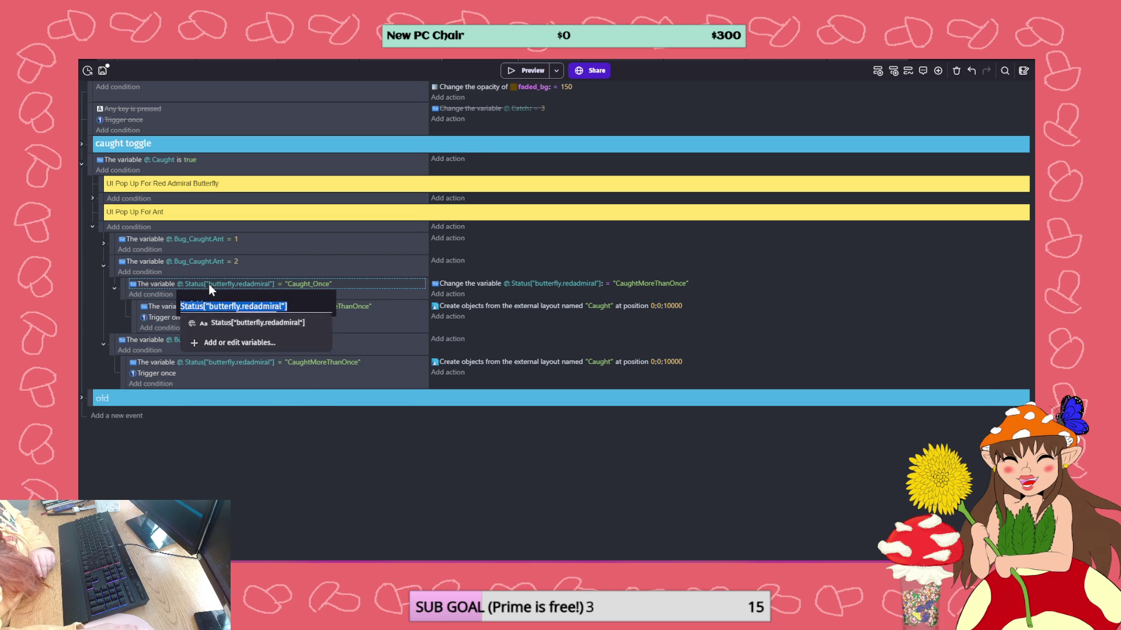
{"action": "left_click", "coordinate": [103, 243]}
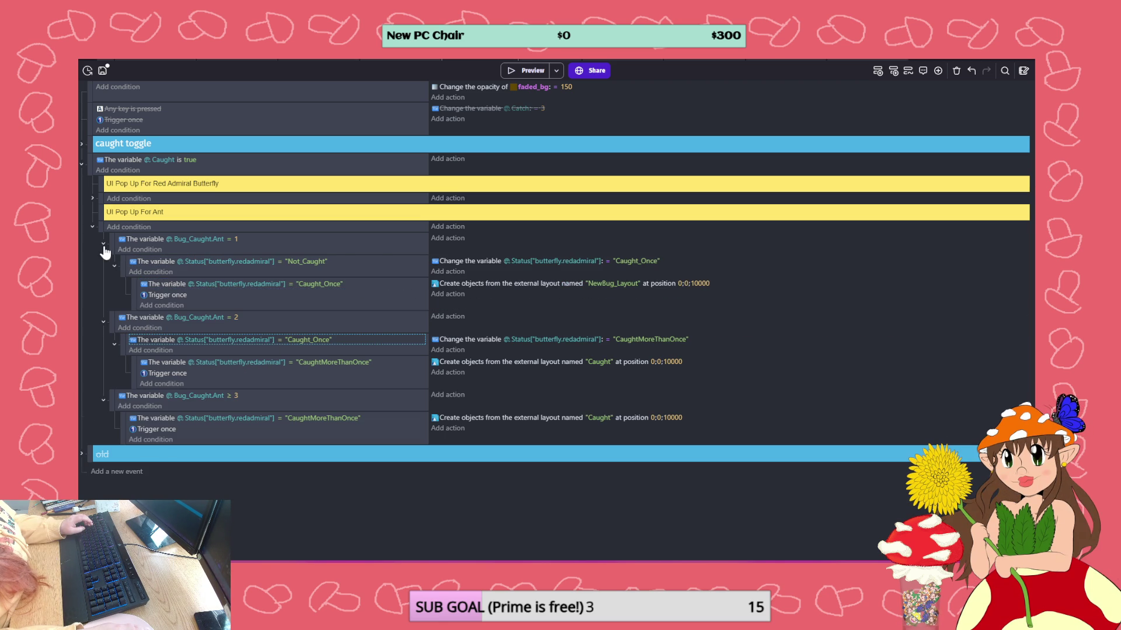
{"action": "left_click", "coordinate": [231, 263]}
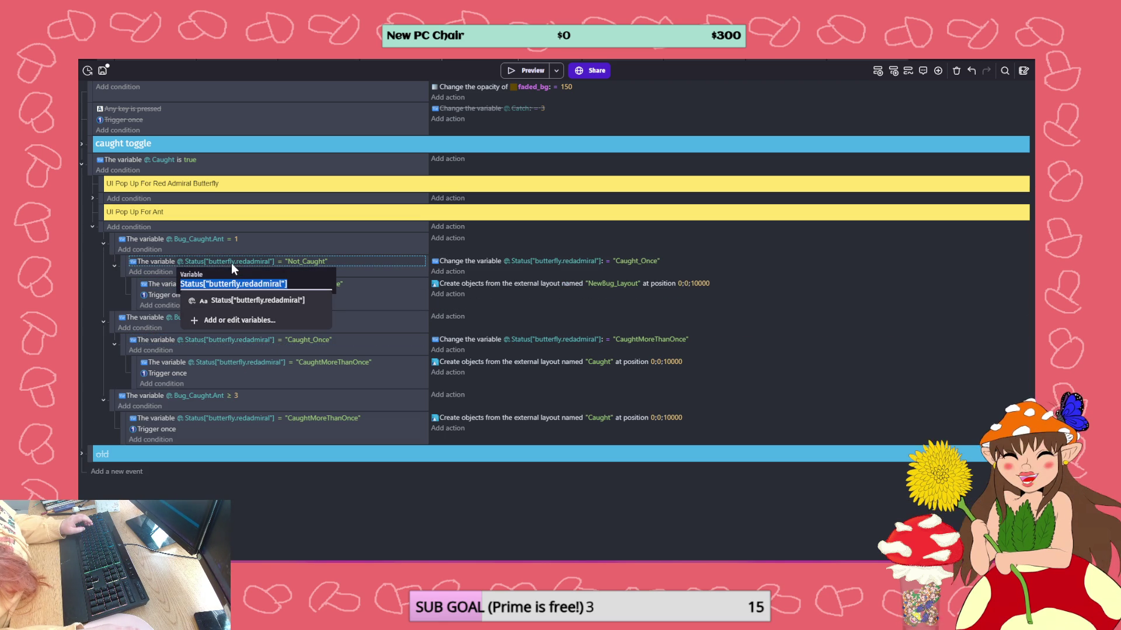
{"action": "key", "text": "End"}
{"action": "key", "text": "BackSpace"}
{"action": "key", "text": "BackSpace"}
{"action": "key", "text": "BackSpace"}
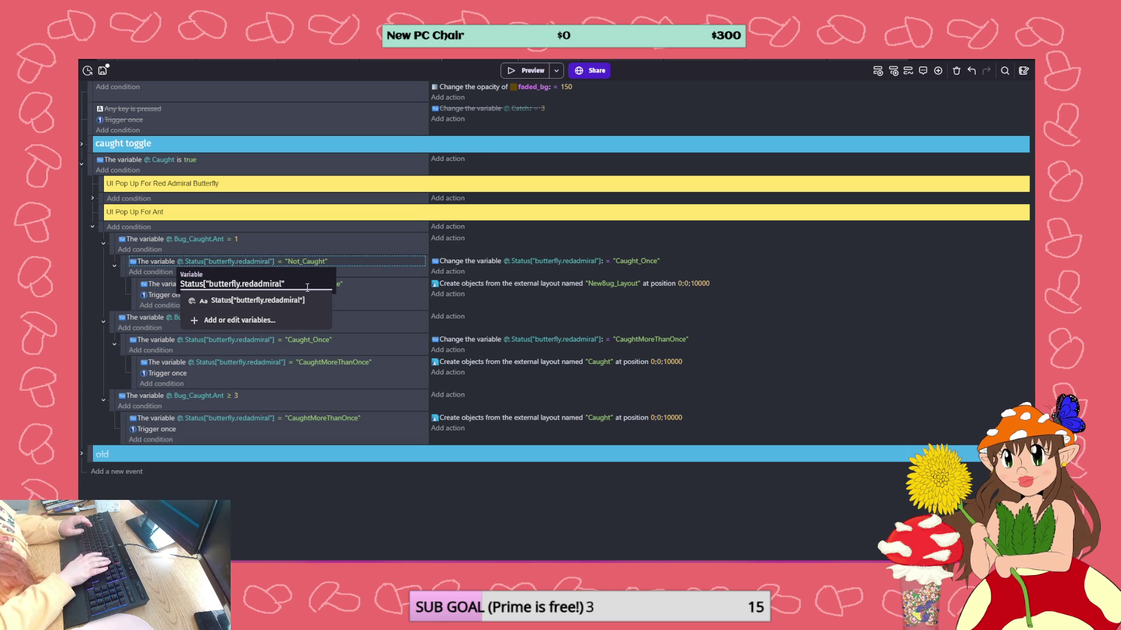
{"action": "key", "text": "BackSpace"}
{"action": "key", "text": "BackSpace"}
{"action": "left_click", "coordinate": [242, 343]}
{"action": "left_click", "coordinate": [227, 263]}
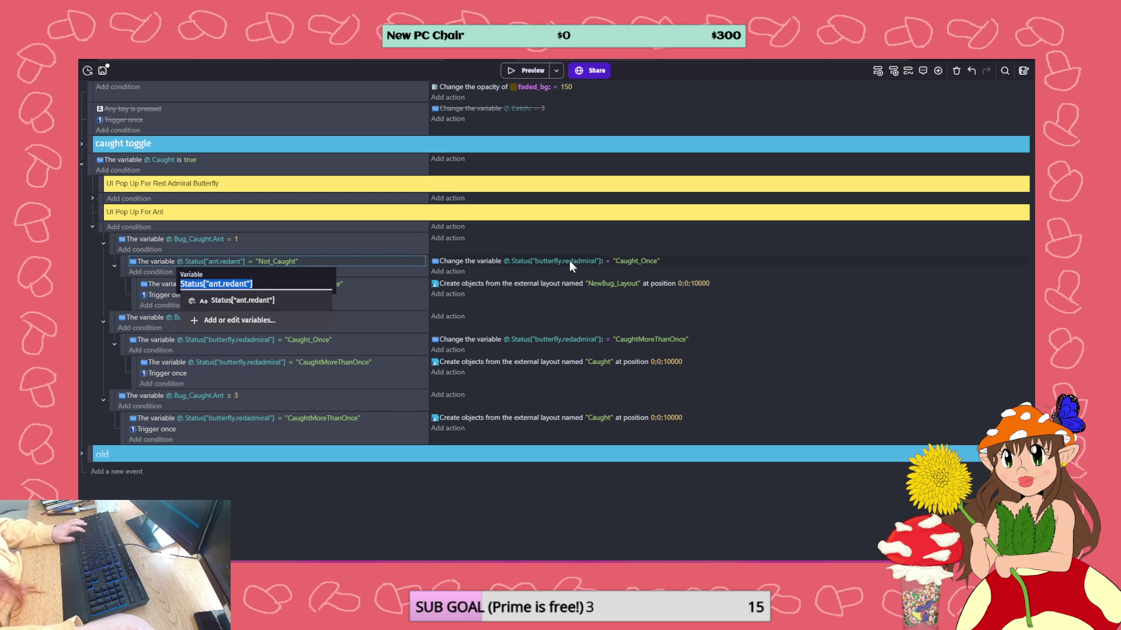
{"action": "left_click", "coordinate": [569, 259]}
{"action": "type", "text": "Status[\"ant.redant\"]"}
{"action": "left_click", "coordinate": [233, 284]}
{"action": "type", "text": "Status[\"ant.redant\"]"}
{"action": "key", "text": "Return"}
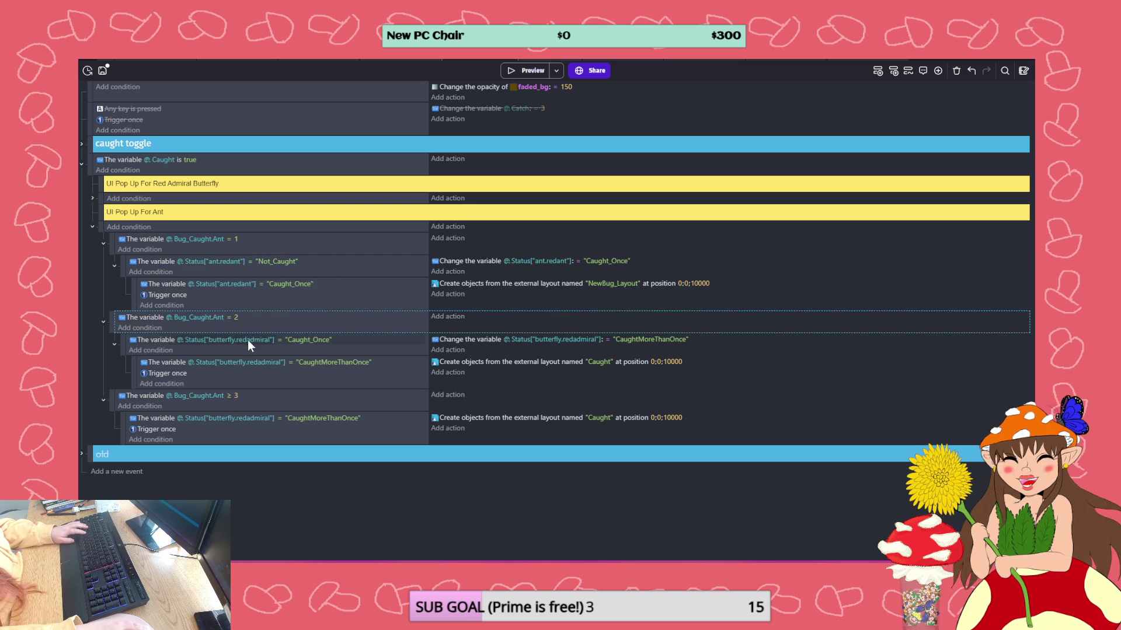
- Replace the Caught_Once and CaughtMoreThanOnce variables under = 2 and ≥ 3 with Status["ant.redant"]
{"action": "left_click", "coordinate": [242, 340]}
{"action": "type", "text": "Status[\"ant.redant\"]"}
{"action": "left_click", "coordinate": [526, 341]}
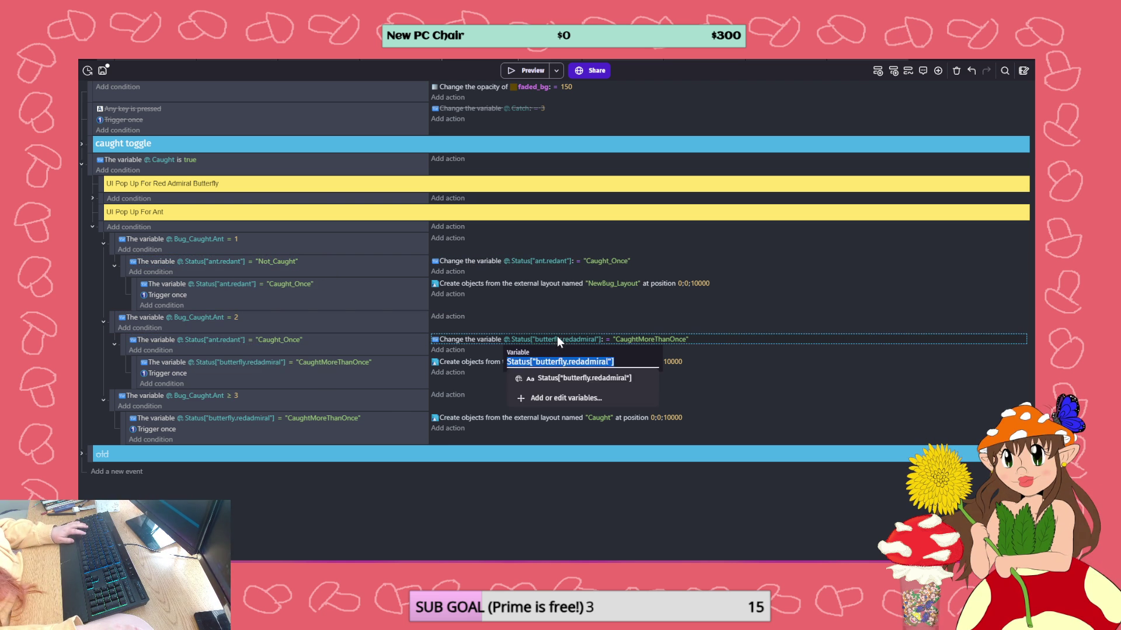
{"action": "type", "text": "Status[\"ant.redant\"]"}
{"action": "left_click", "coordinate": [250, 364]}
{"action": "type", "text": "Status[\"ant.redant\"]"}
{"action": "key", "text": "Return"}
{"action": "left_click", "coordinate": [234, 418]}
{"action": "type", "text": "Status[\"ant.redant\"]"}
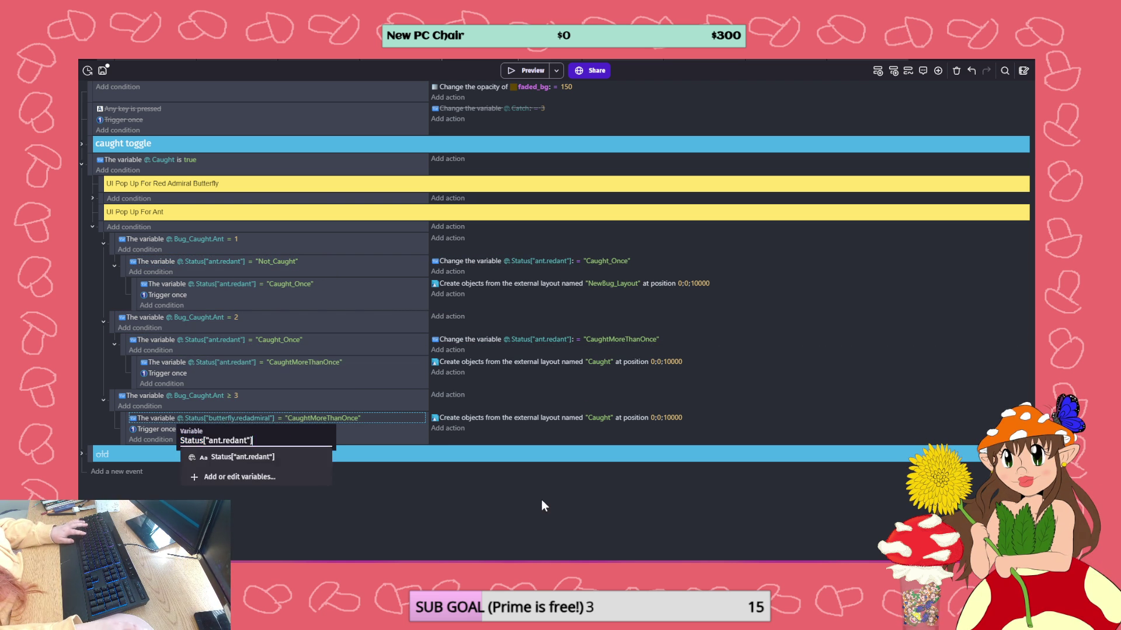
{"action": "key", "text": "Return"}
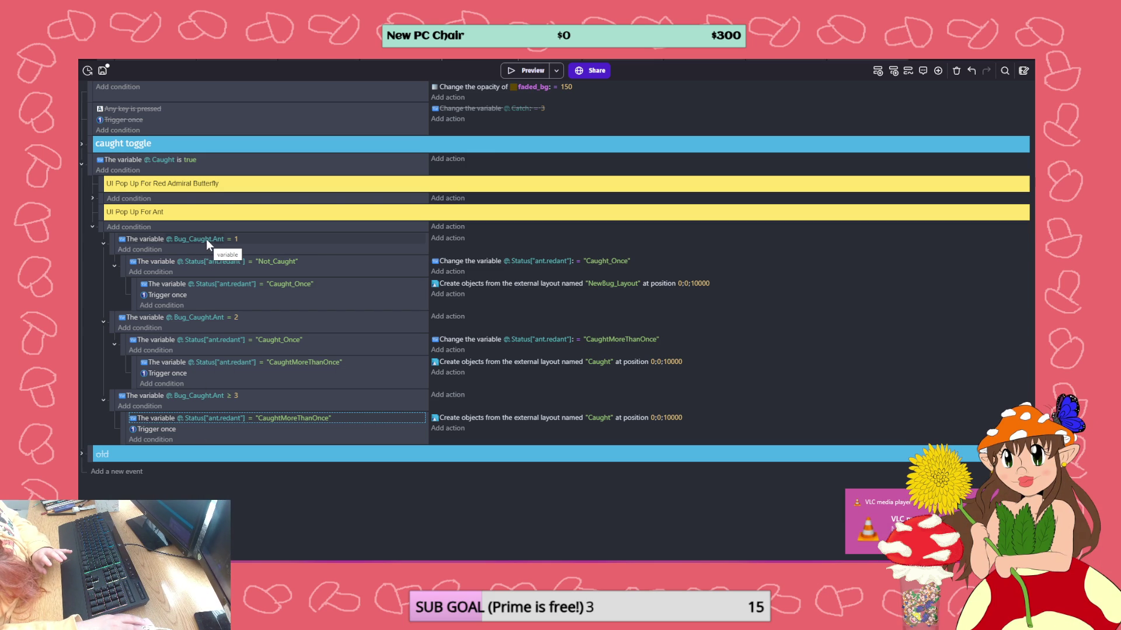
{"action": "left_click", "coordinate": [93, 227]}
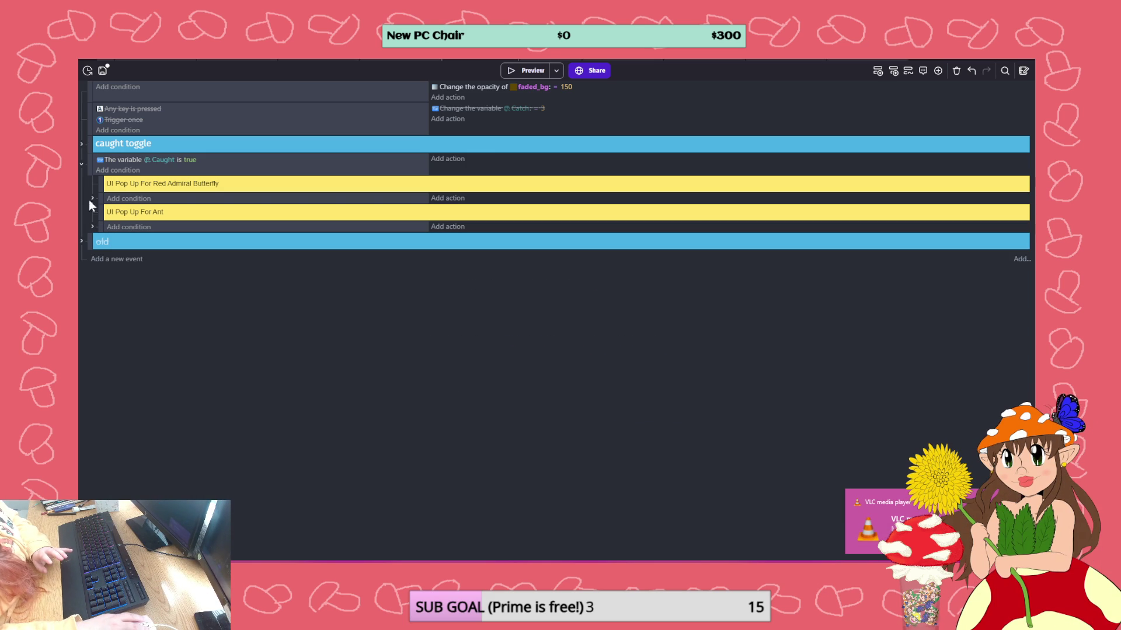
- Save the project and expand the UI Pop Up For Ant group to review its events
{"action": "left_click", "coordinate": [104, 70]}
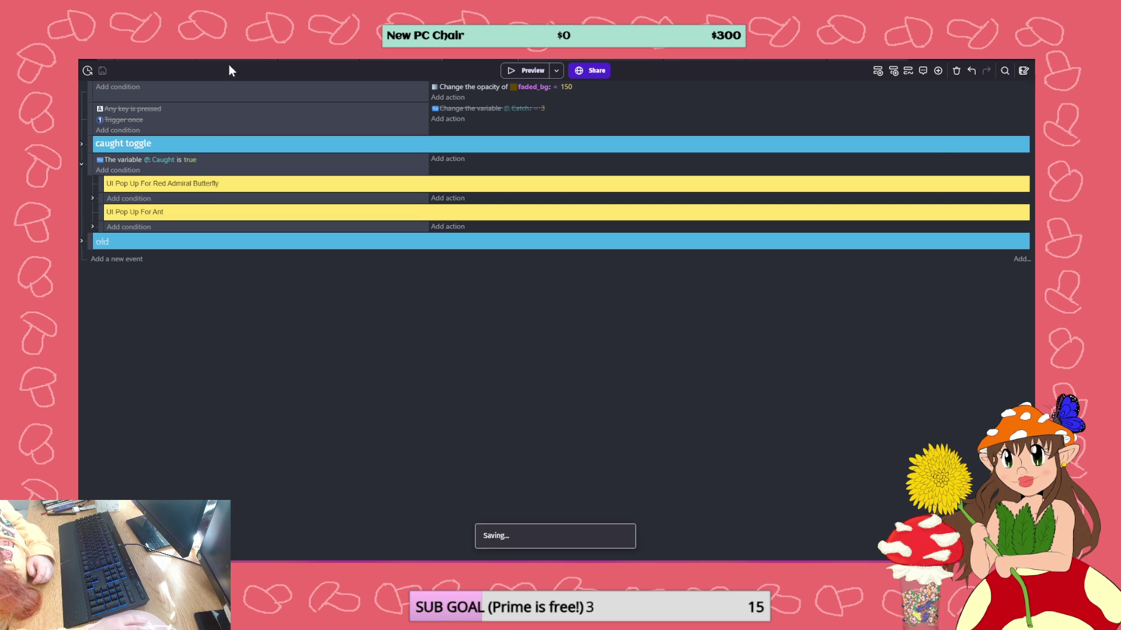
{"action": "left_click", "coordinate": [92, 226]}
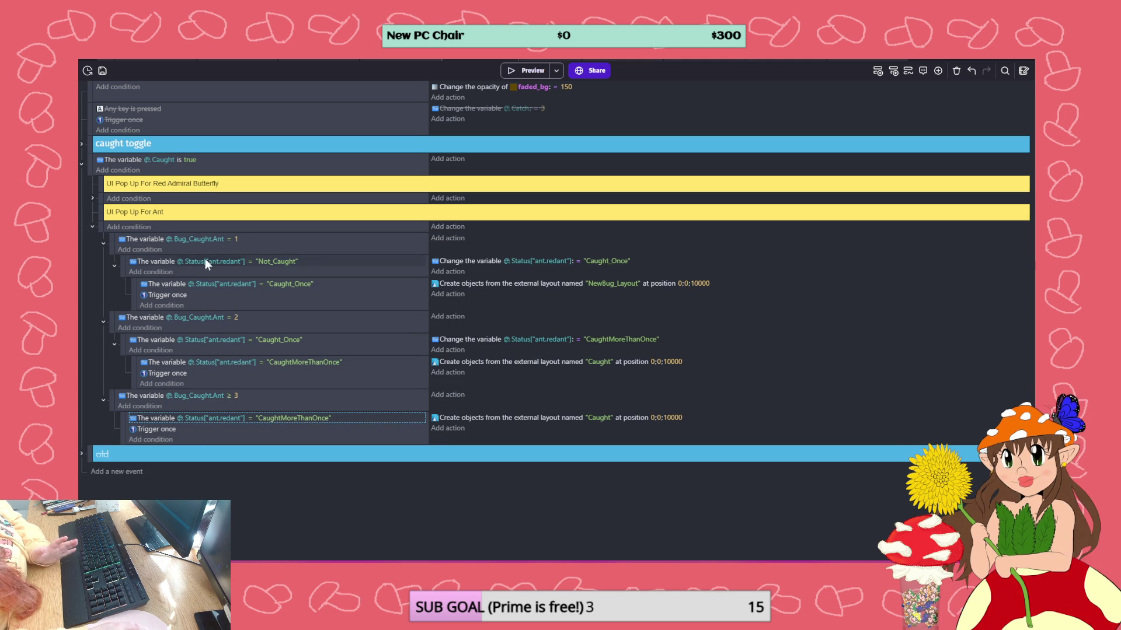
{"action": "left_click", "coordinate": [93, 227]}
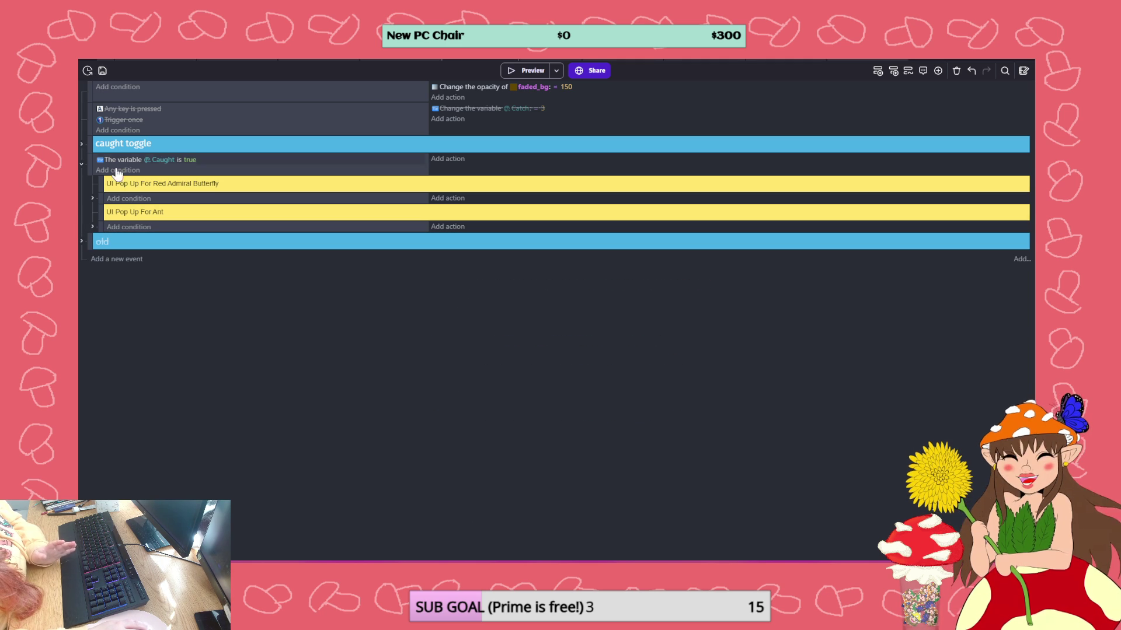
{"action": "left_click", "coordinate": [93, 227]}
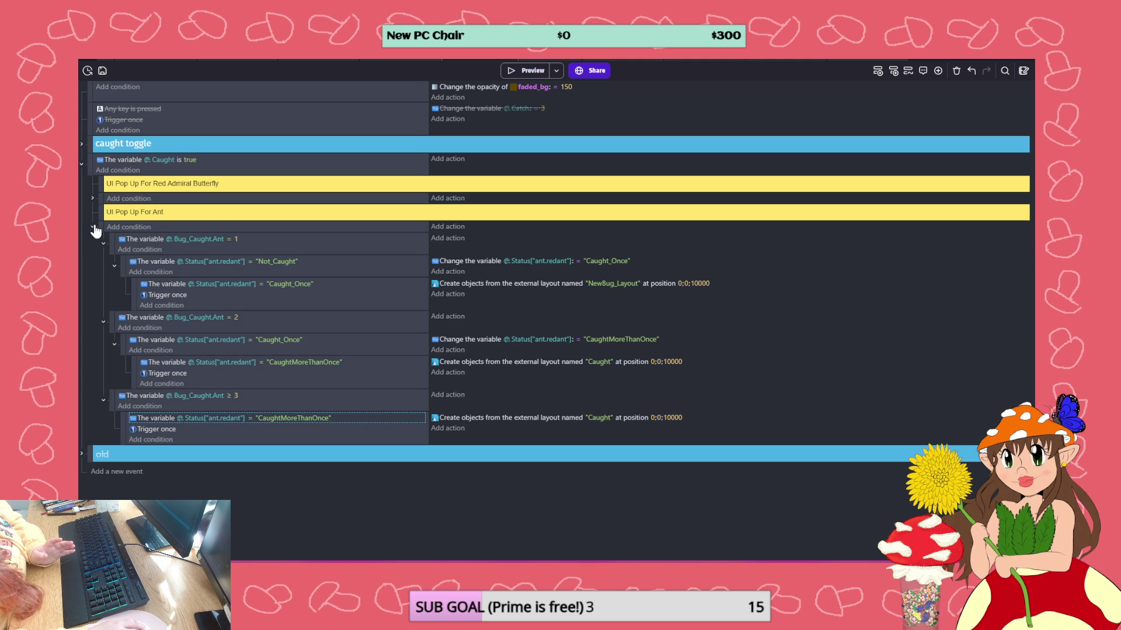
{"action": "left_click", "coordinate": [92, 227]}
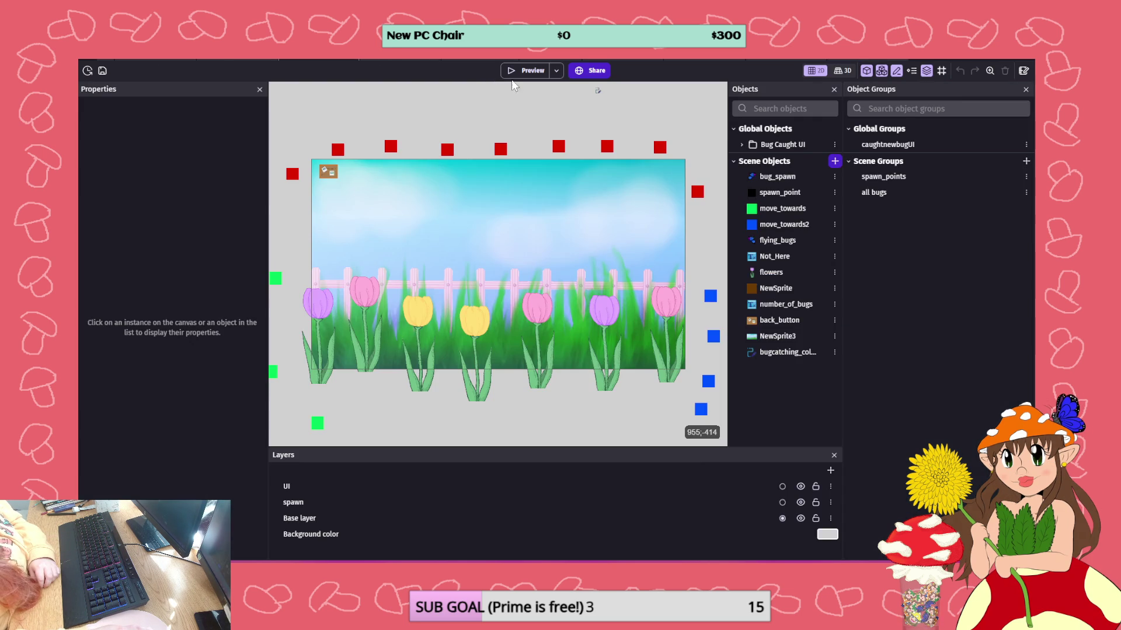
- From the flower scene, catch the butterfly in the playtest and return to the previous biome
{"action": "left_click", "coordinate": [528, 70]}
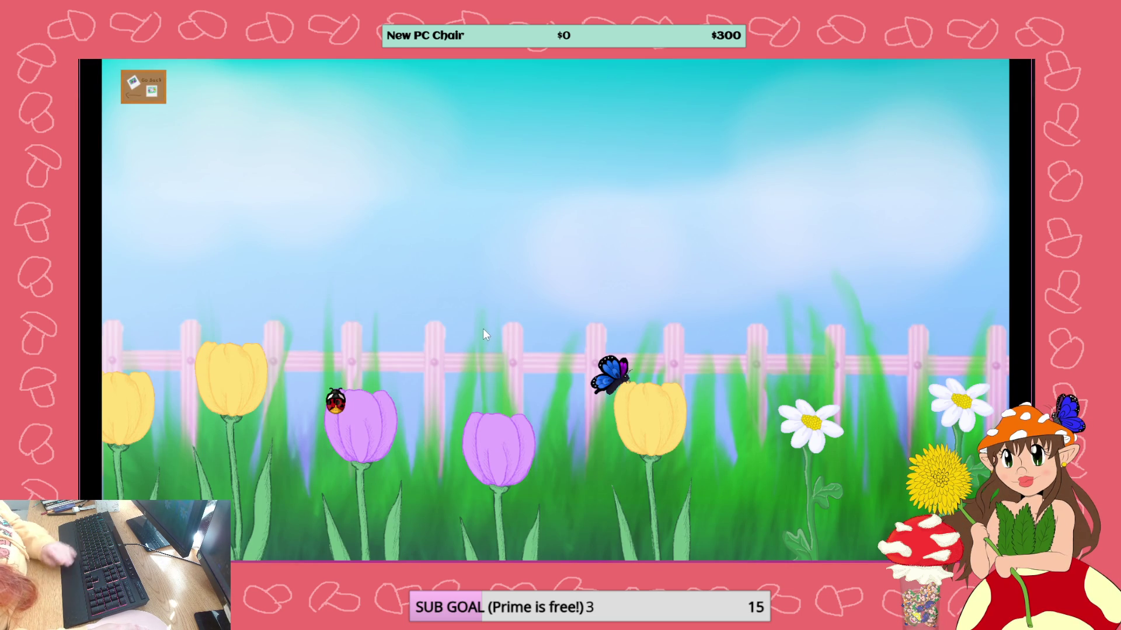
{"action": "left_click", "coordinate": [611, 363]}
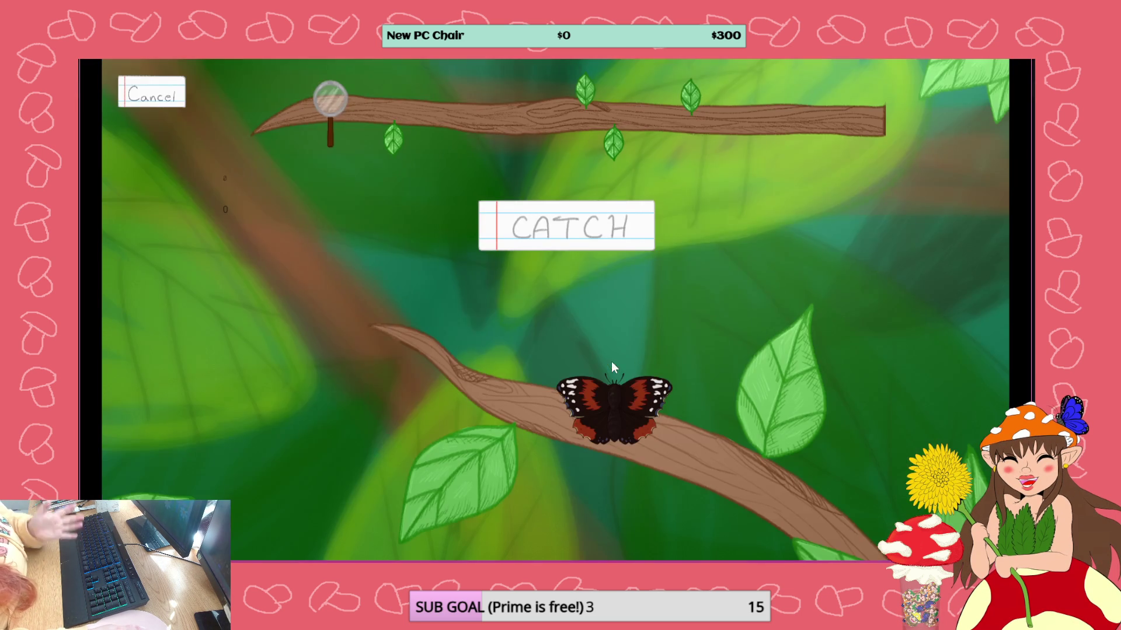
{"action": "left_click", "coordinate": [577, 240]}
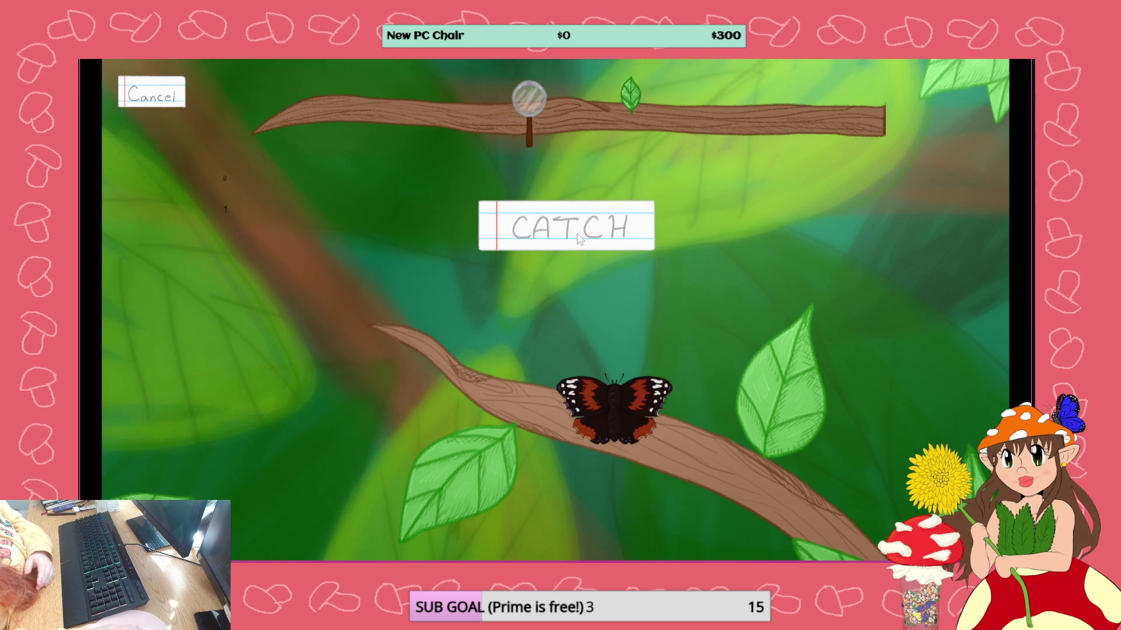
{"action": "left_click", "coordinate": [577, 238]}
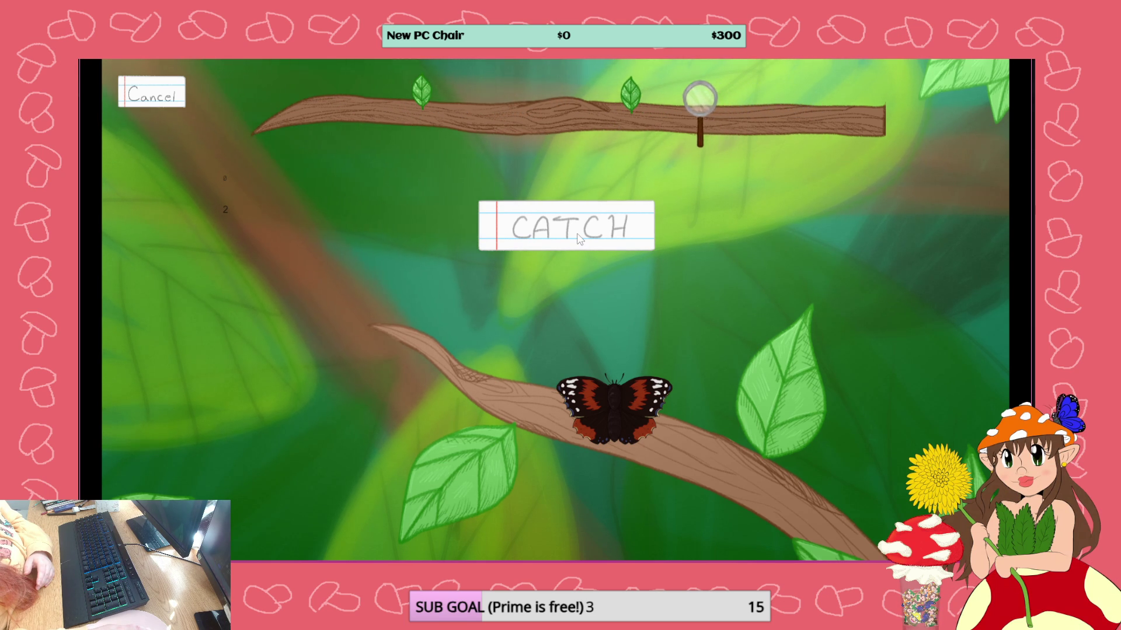
{"action": "left_click", "coordinate": [578, 239]}
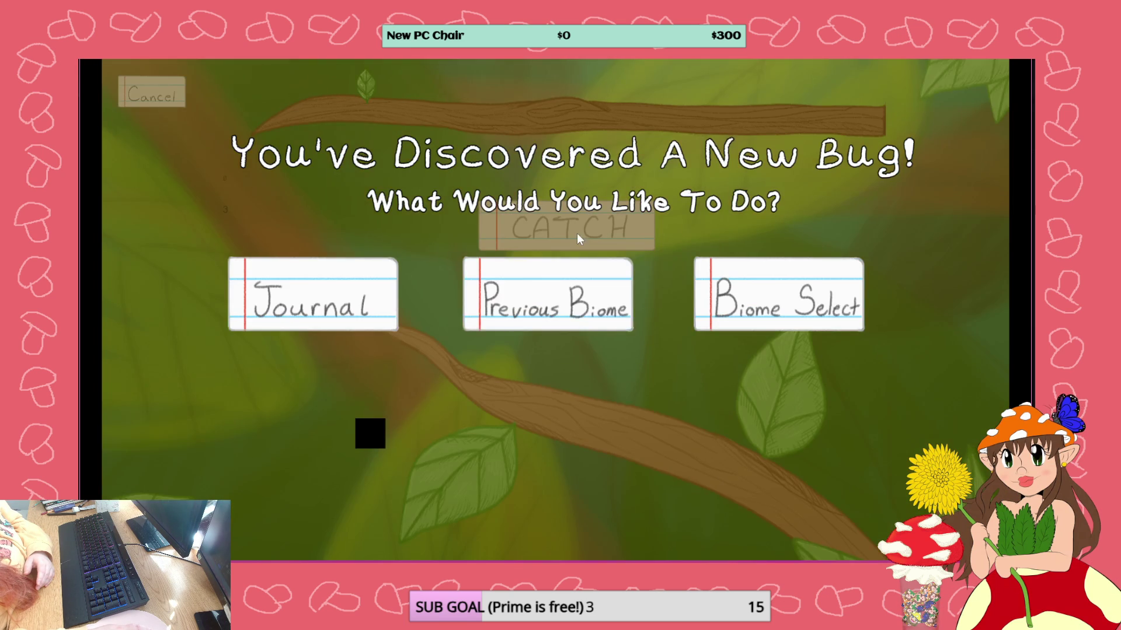
{"action": "left_click", "coordinate": [583, 292]}
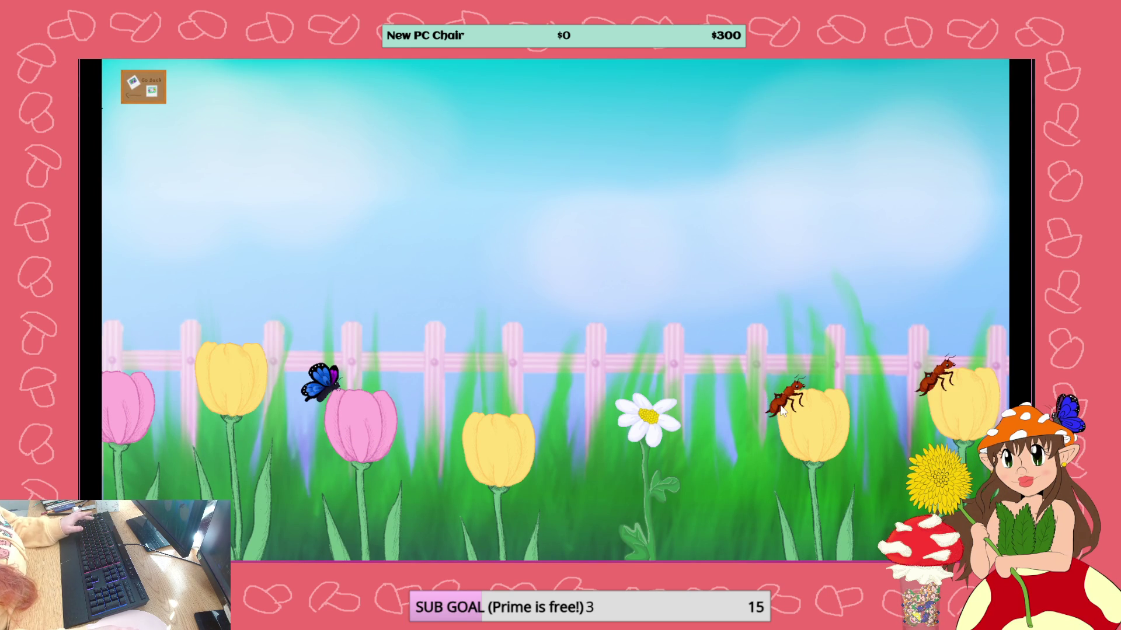
- Catch the ant, confirm its new-bug popup, and close the preview
{"action": "left_click", "coordinate": [782, 412]}
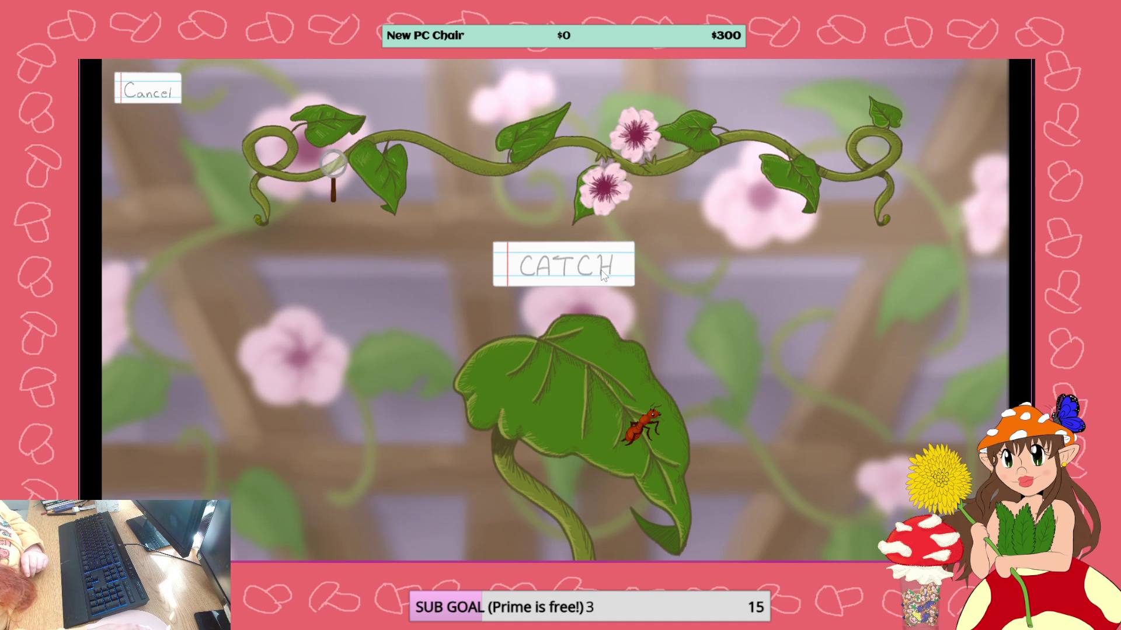
{"action": "left_click", "coordinate": [603, 274]}
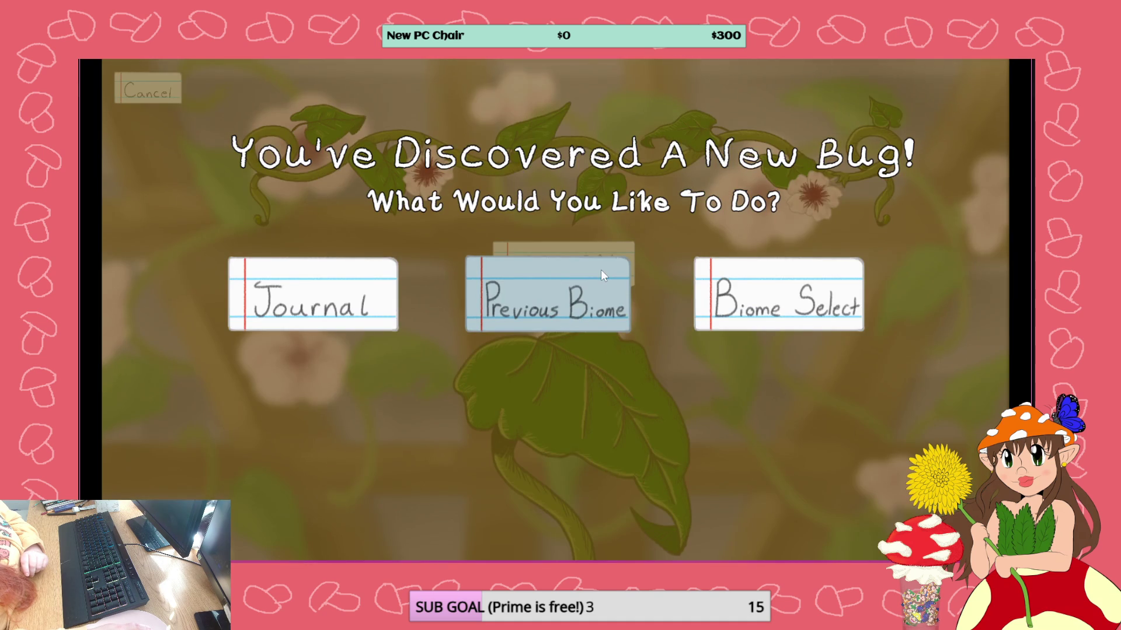
{"action": "key", "text": "alt+F4"}
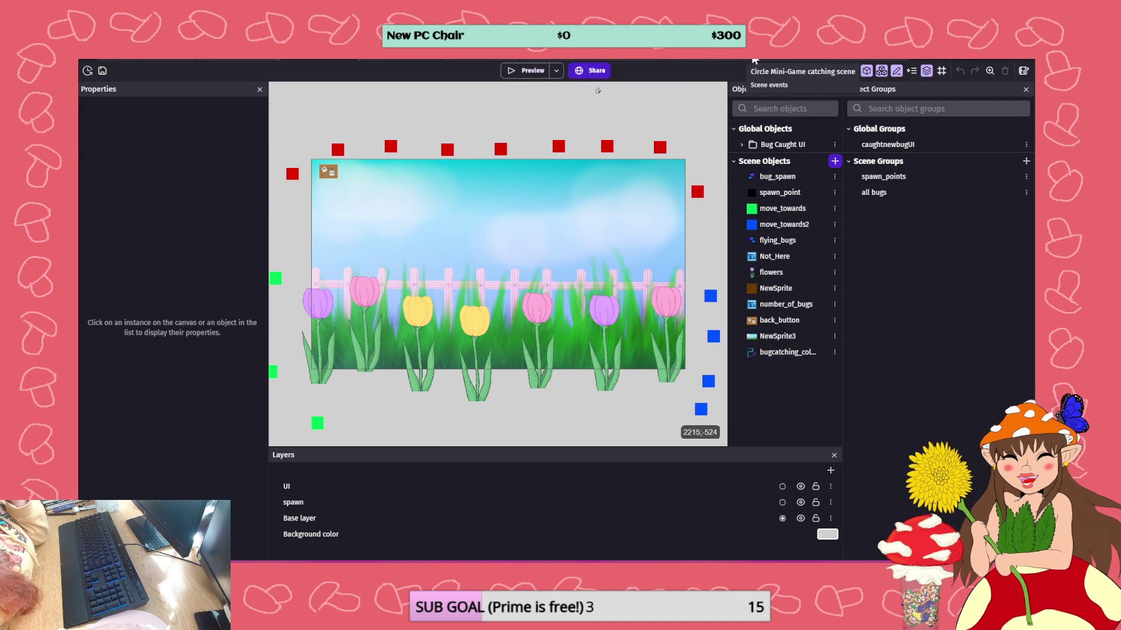
- Add Trigger once to the Catch = 3 and Fail = 3 events in the Vine Mini-Game Catch/Fail group
{"action": "left_click", "coordinate": [772, 58]}
{"action": "left_click", "coordinate": [823, 59]}
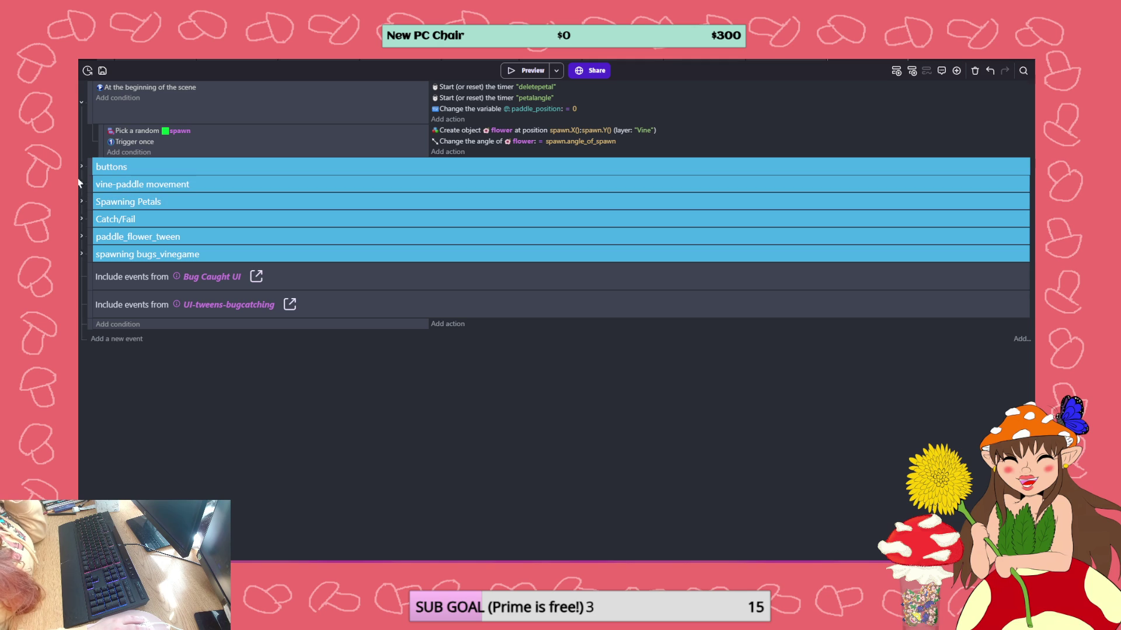
{"action": "left_click", "coordinate": [82, 219]}
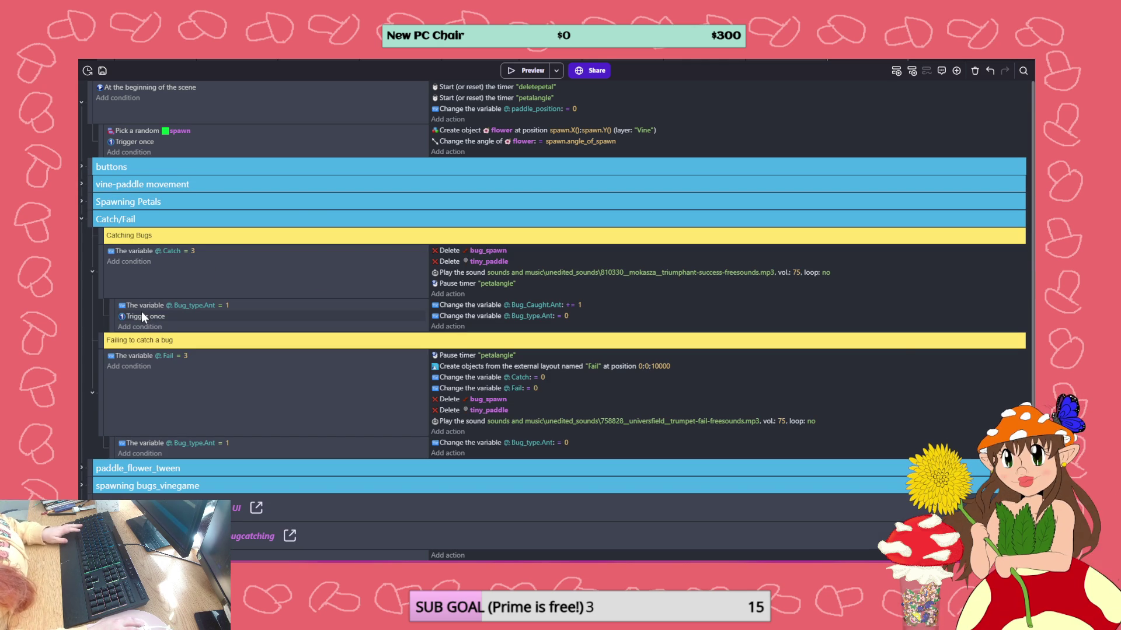
{"action": "left_click_drag", "start_coordinate": [138, 312], "coordinate": [140, 268]}
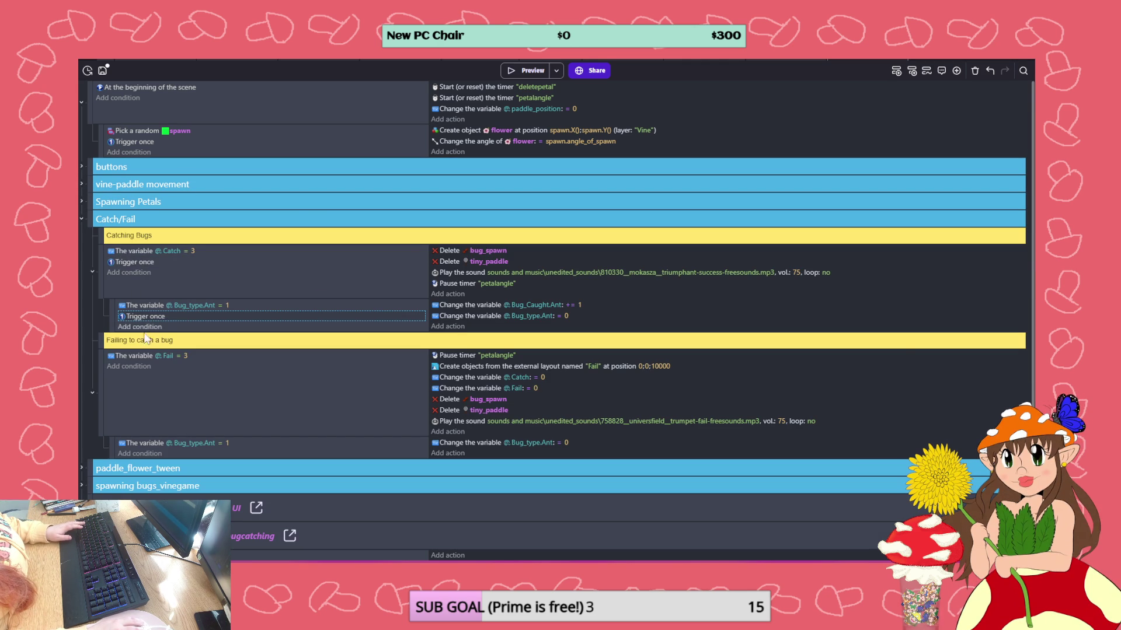
{"action": "left_click", "coordinate": [140, 264]}
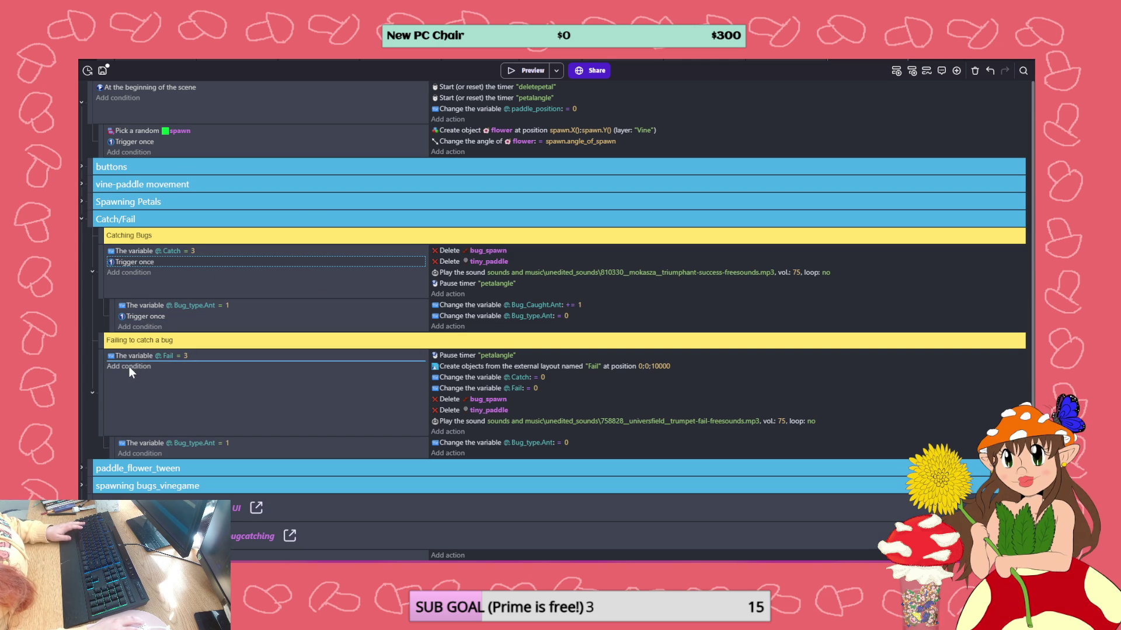
{"action": "left_click_drag", "start_coordinate": [129, 372], "coordinate": [130, 370]}
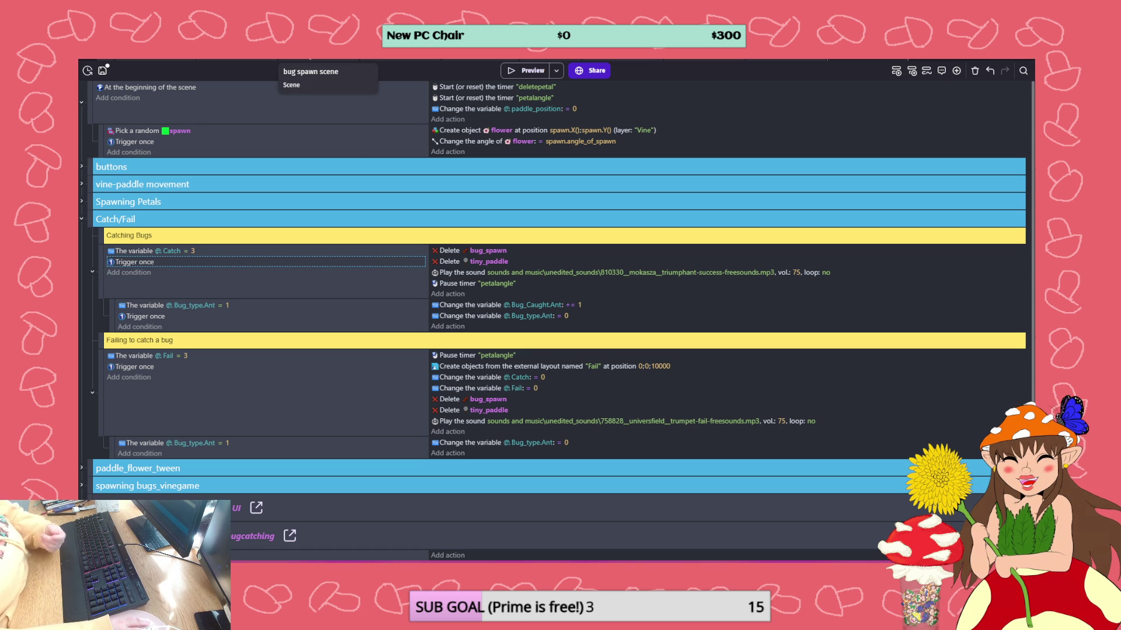
{"action": "left_click", "coordinate": [309, 59]}
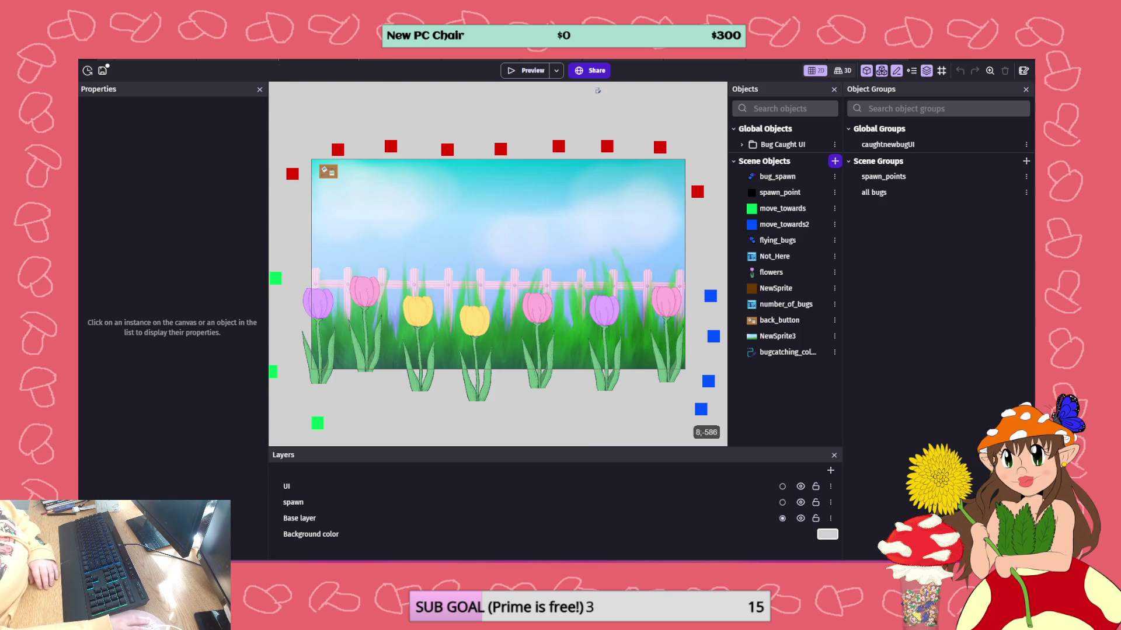
- Start a playtest, enter the Flower Garden, catch the ant, and return to the previous biome
{"action": "key", "text": "F5"}
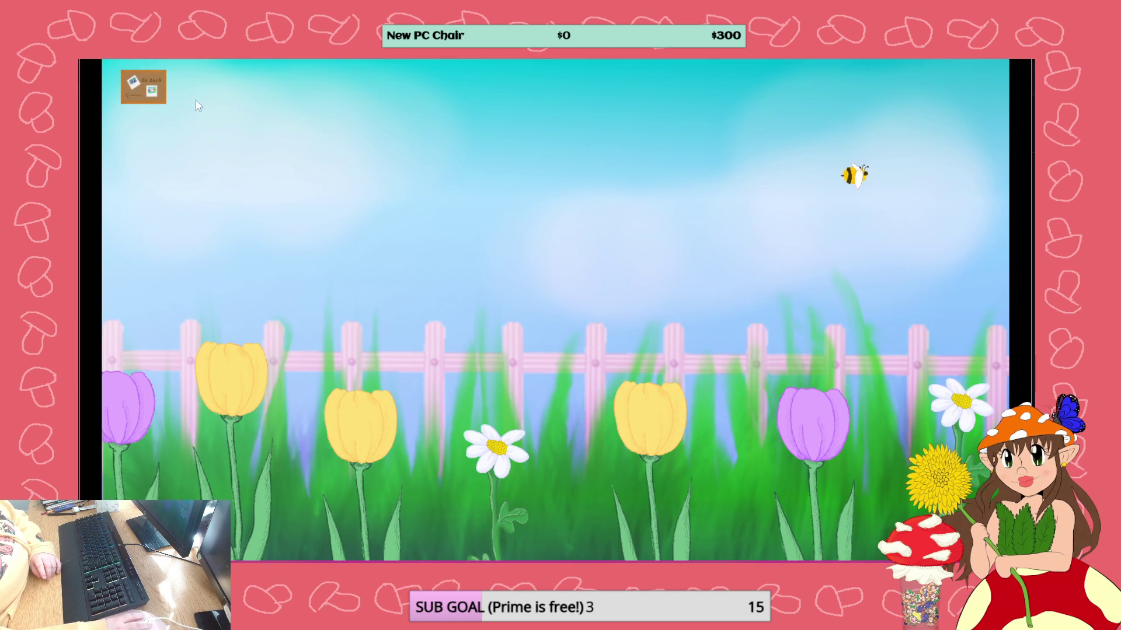
{"action": "left_click", "coordinate": [158, 89]}
{"action": "left_click", "coordinate": [785, 230]}
{"action": "left_click", "coordinate": [783, 398]}
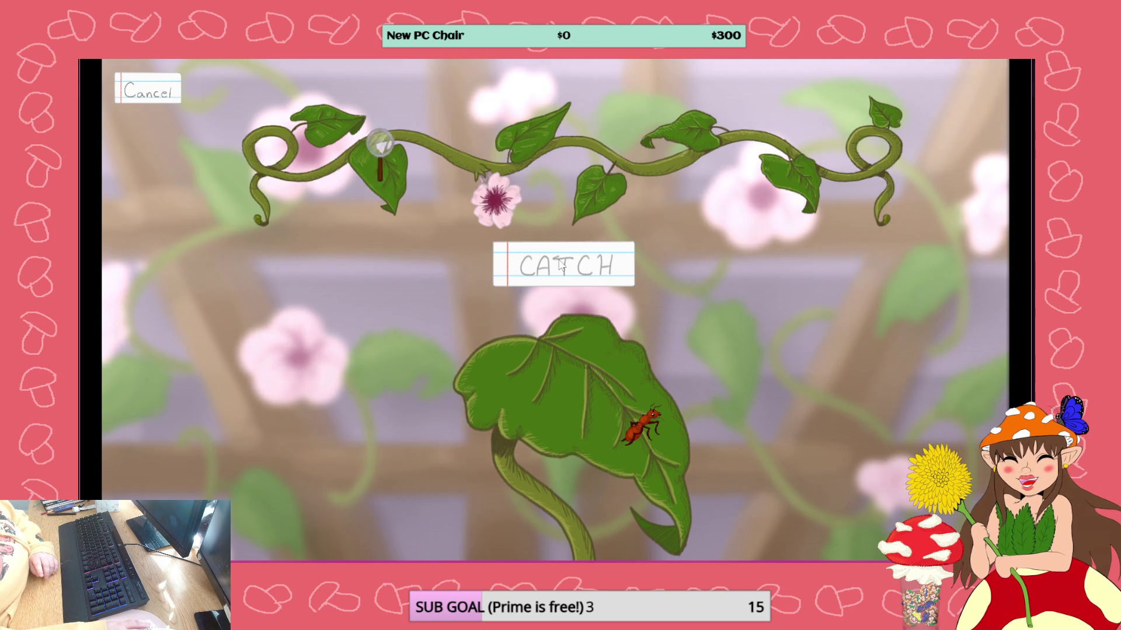
{"action": "left_click", "coordinate": [559, 264]}
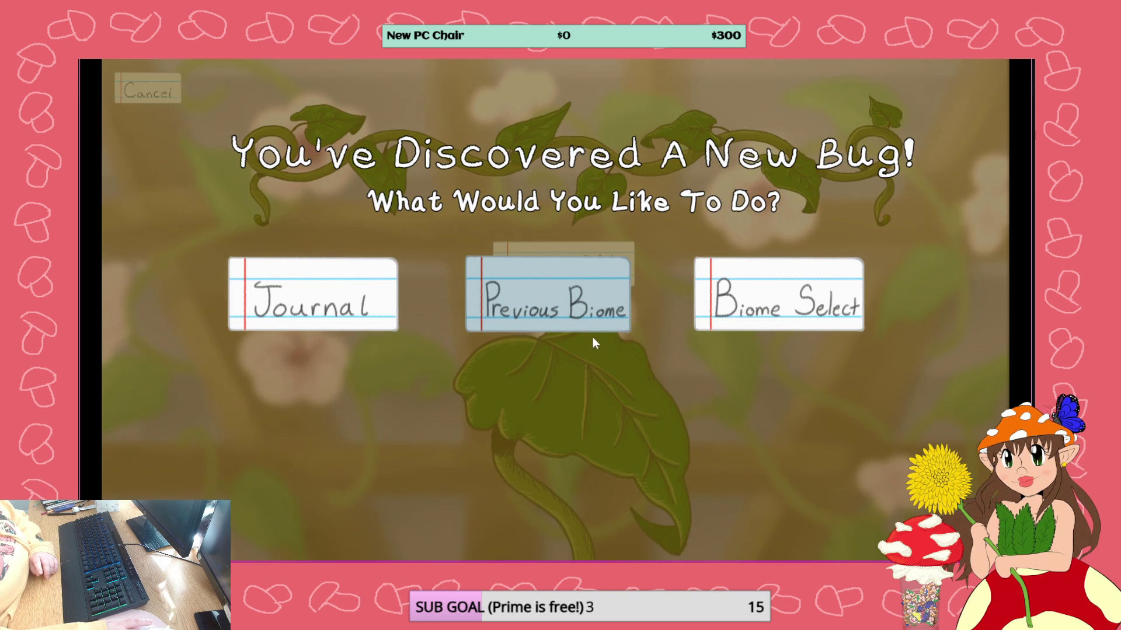
{"action": "left_click", "coordinate": [534, 299]}
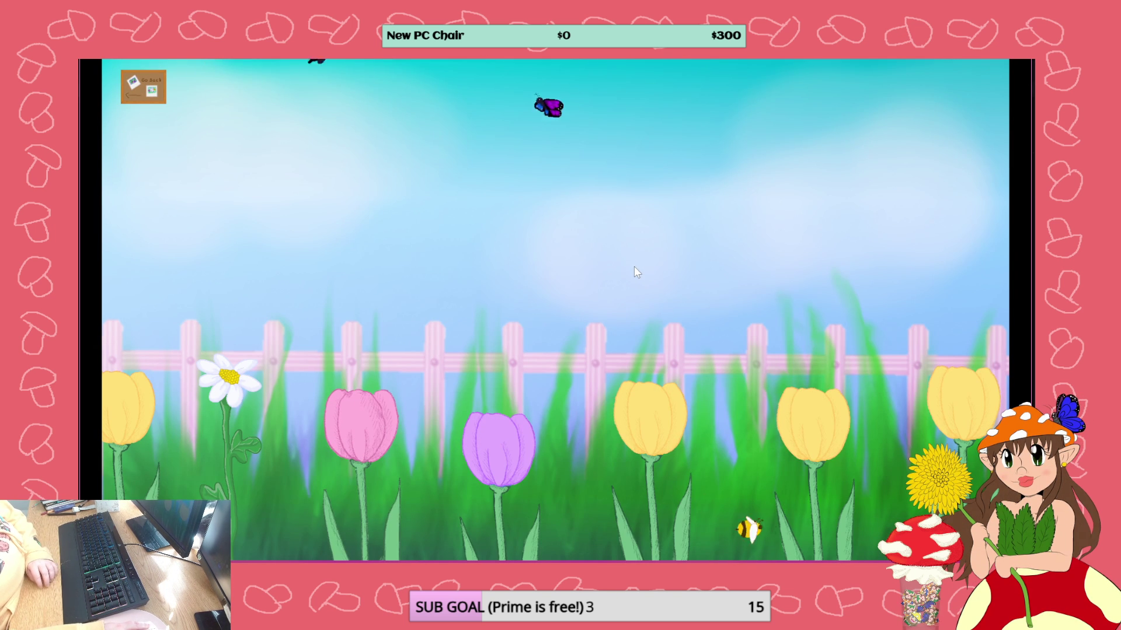
- Catch the butterfly, get its new-bug popup, and return to the flower-field biome
{"action": "left_click", "coordinate": [702, 238]}
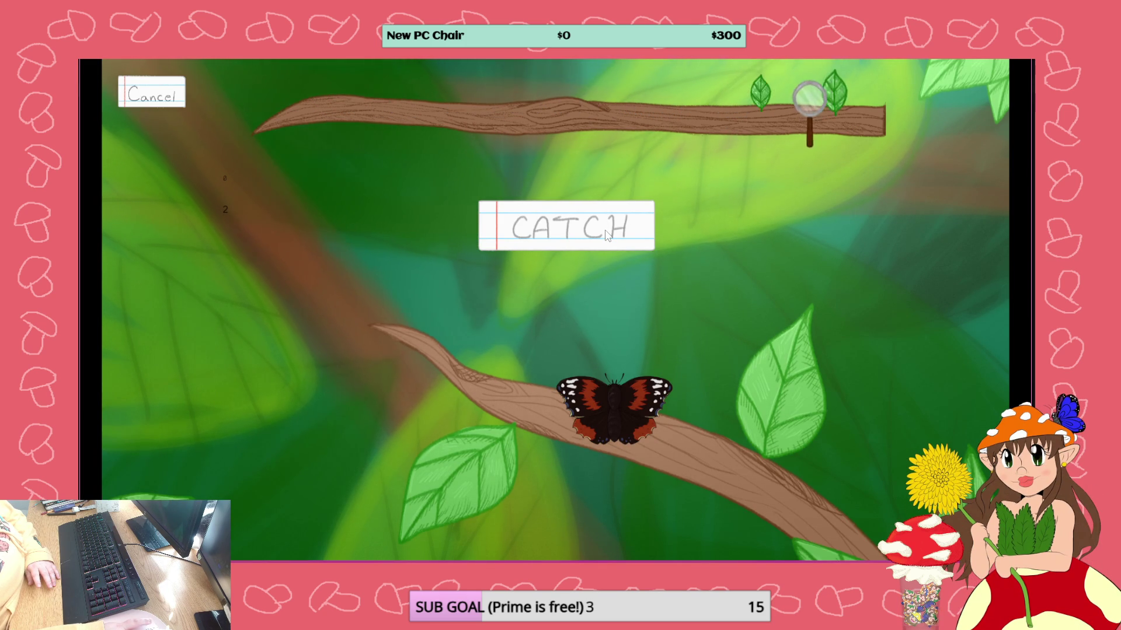
{"action": "left_click", "coordinate": [606, 234]}
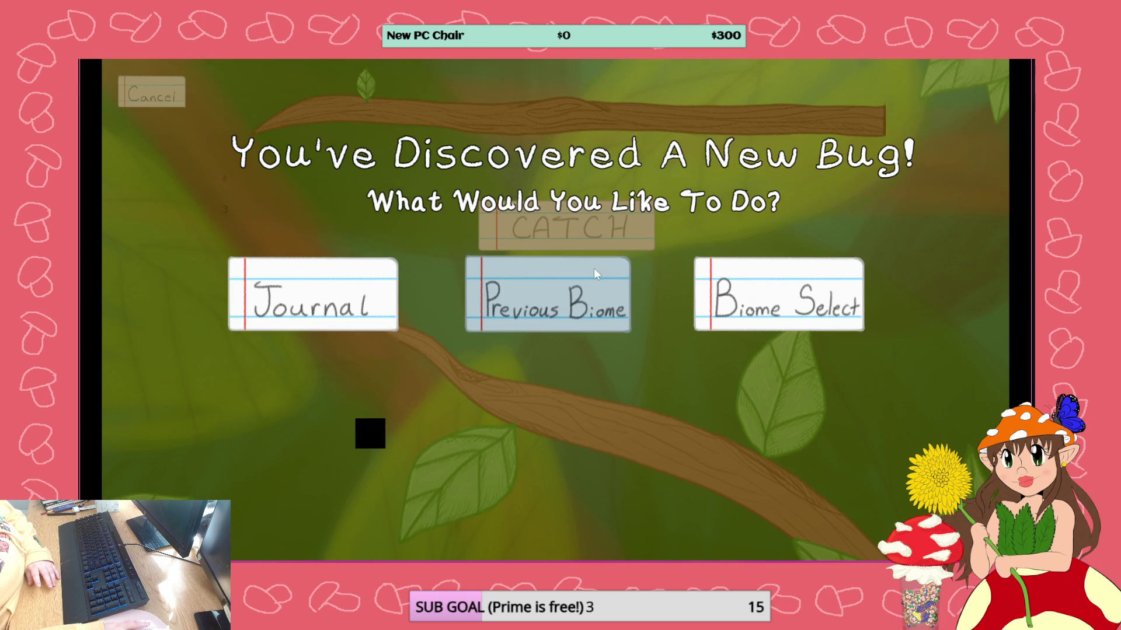
{"action": "left_click", "coordinate": [585, 304]}
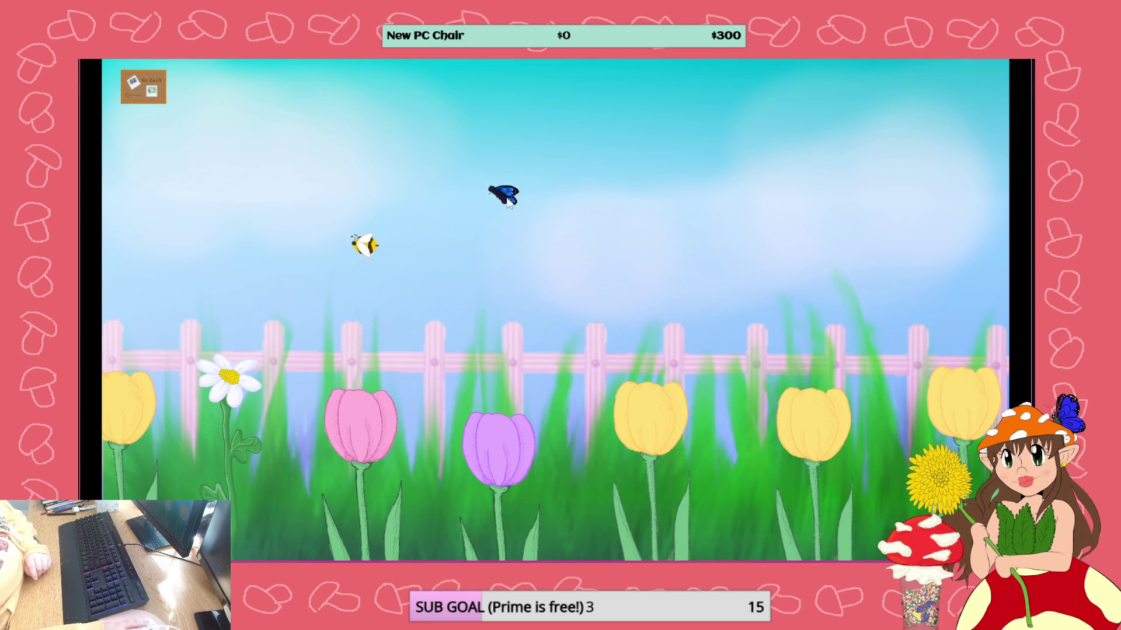
- Recatch the butterfly once and the ant twice, returning to the flower field after each popup
{"action": "left_click", "coordinate": [457, 217]}
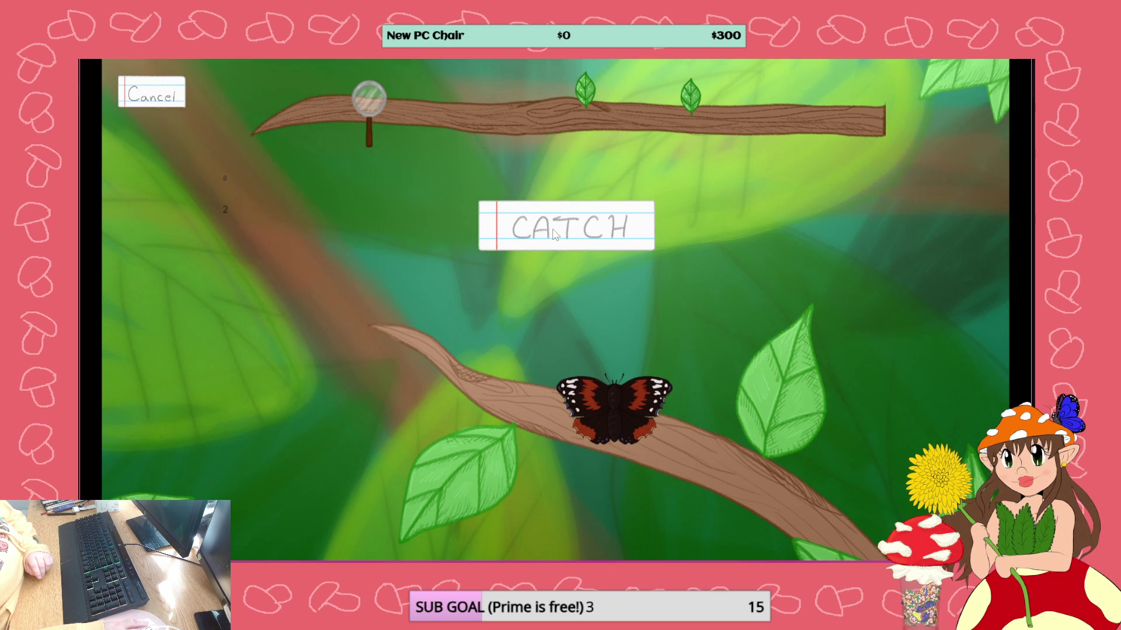
{"action": "left_click", "coordinate": [555, 234]}
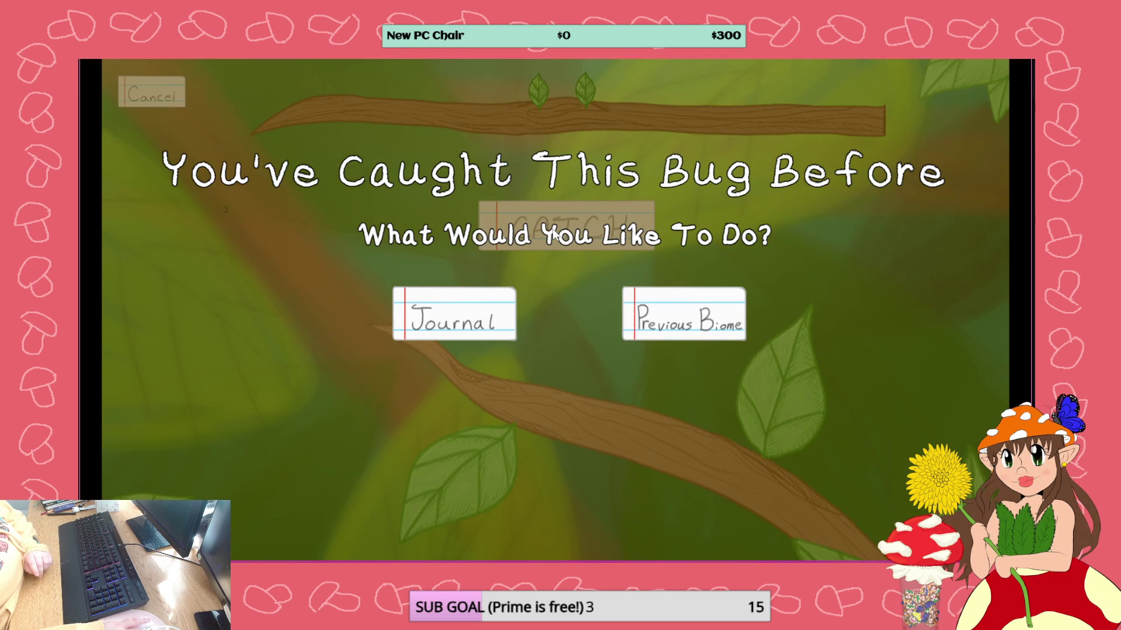
{"action": "left_click", "coordinate": [684, 333]}
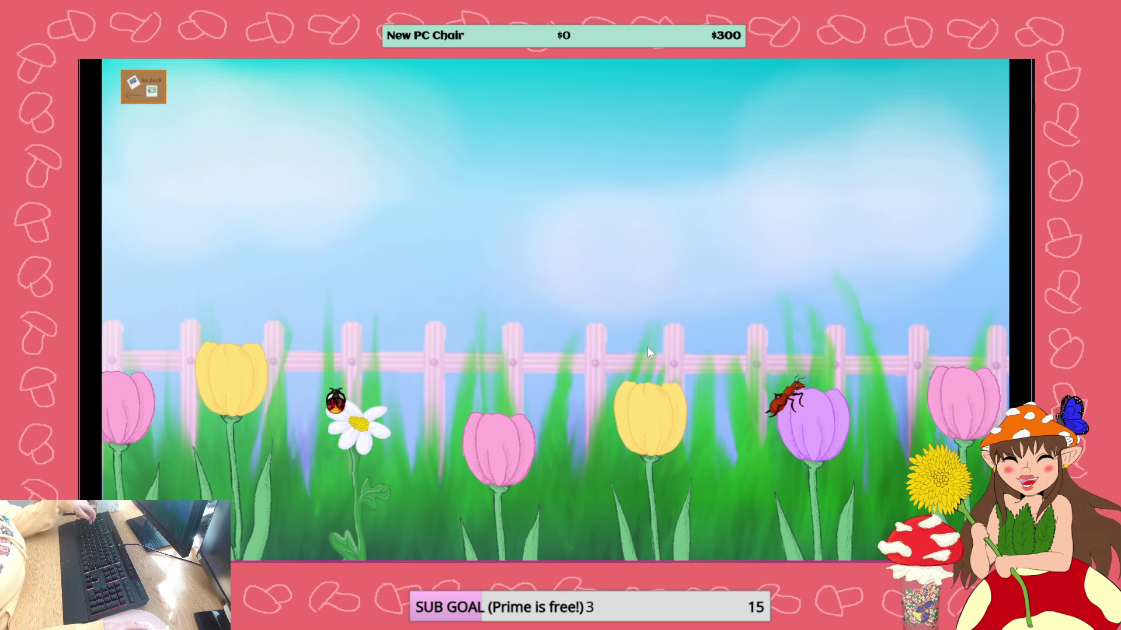
{"action": "left_click", "coordinate": [780, 394]}
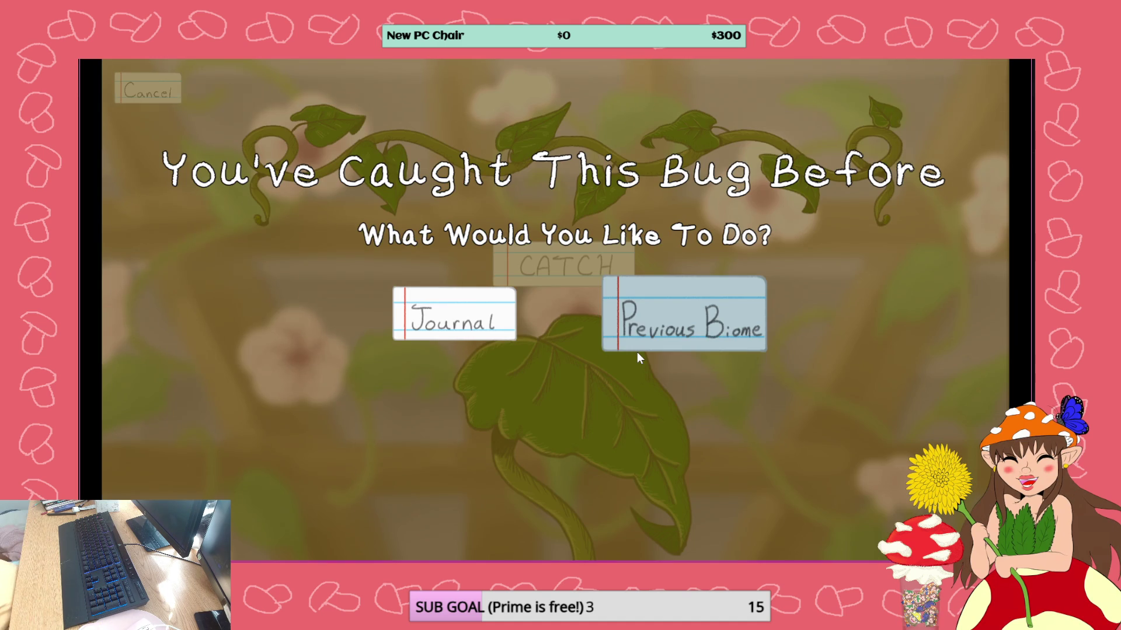
{"action": "left_click", "coordinate": [663, 324]}
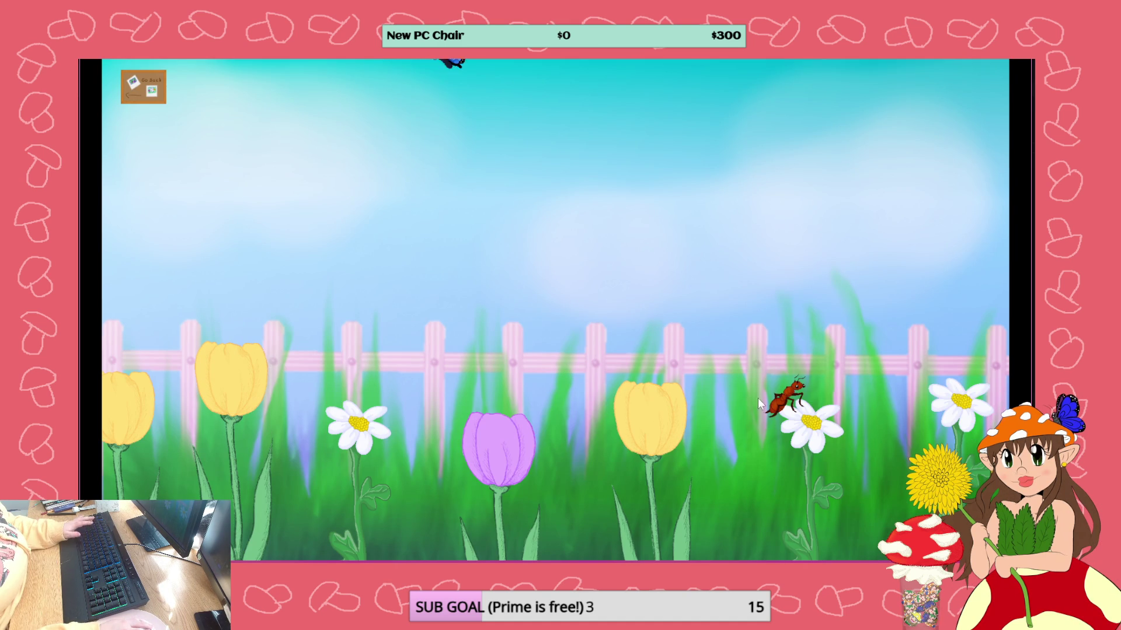
{"action": "left_click", "coordinate": [776, 400]}
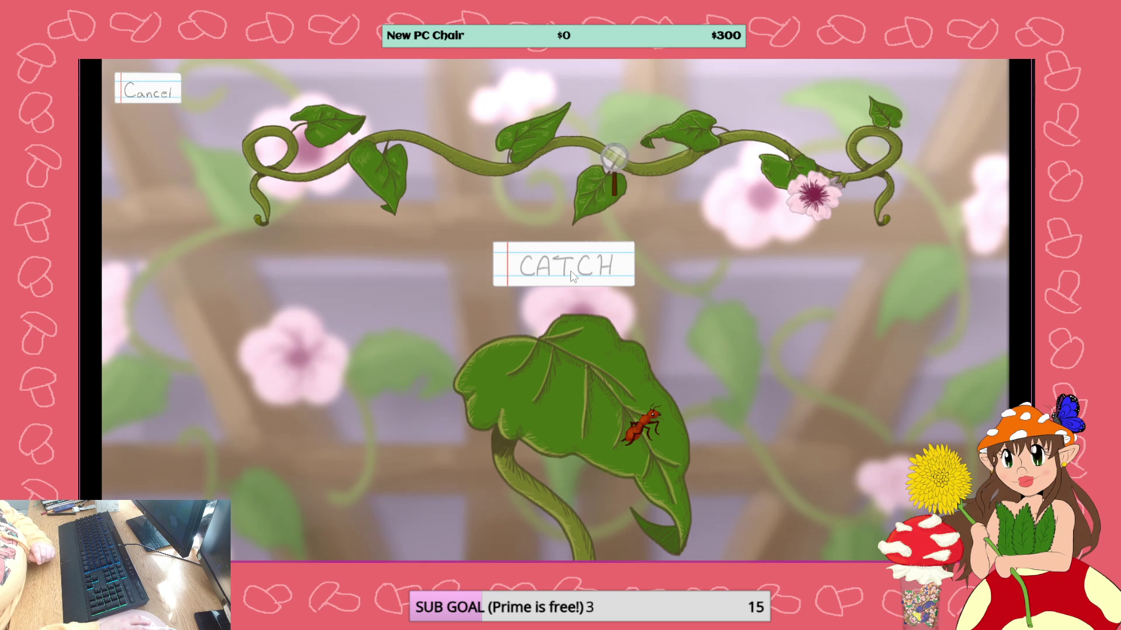
{"action": "left_click", "coordinate": [572, 275]}
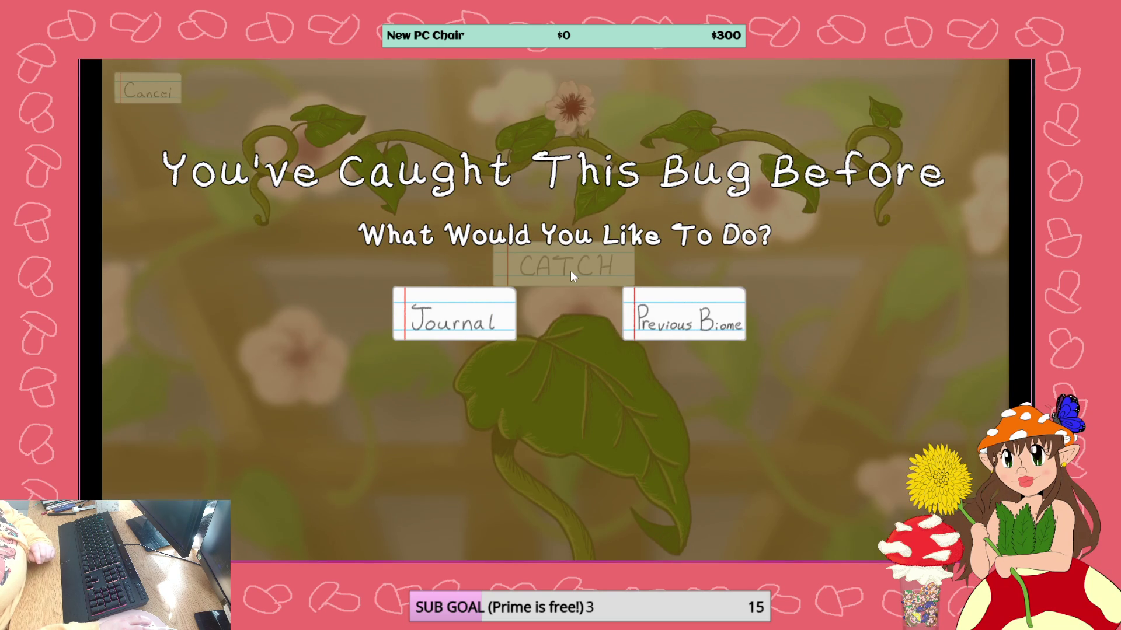
{"action": "left_click", "coordinate": [654, 305]}
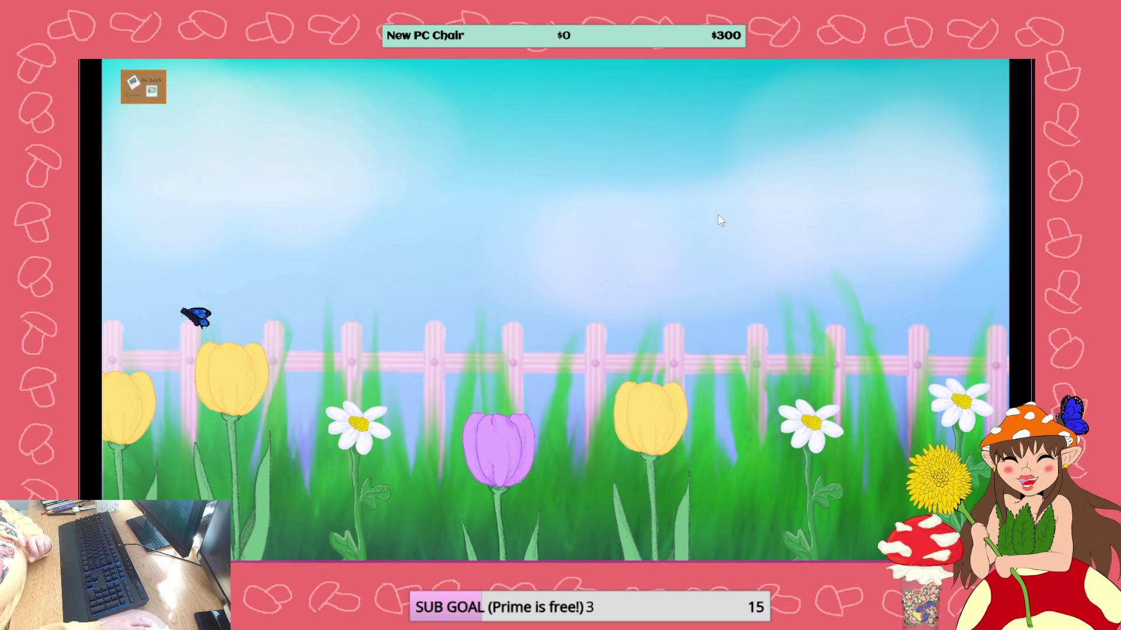
- Close the playtest, save the project, and playtest the Circle Mini-Game catching scene
{"action": "key", "text": "alt+F4"}
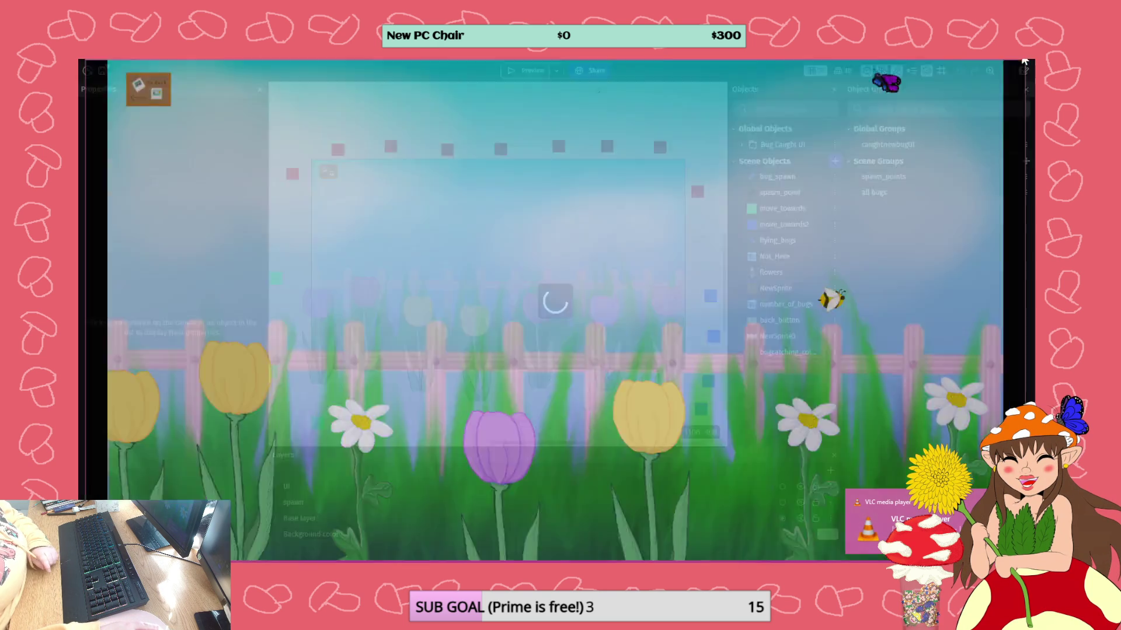
{"action": "left_click", "coordinate": [104, 71]}
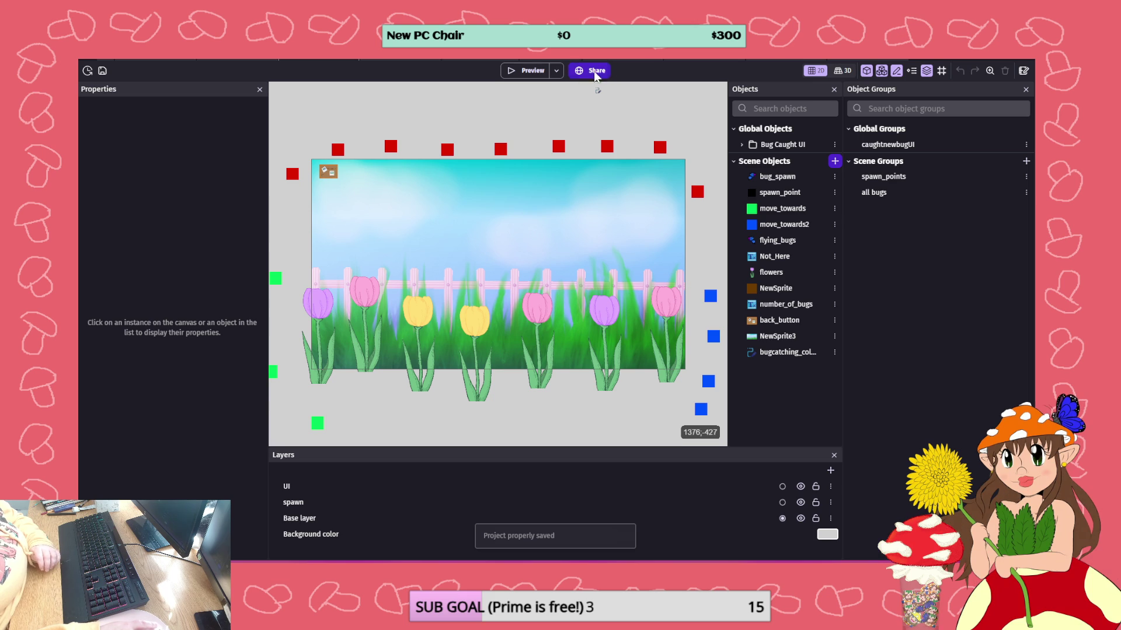
{"action": "left_click", "coordinate": [629, 59]}
{"action": "left_click", "coordinate": [691, 59]}
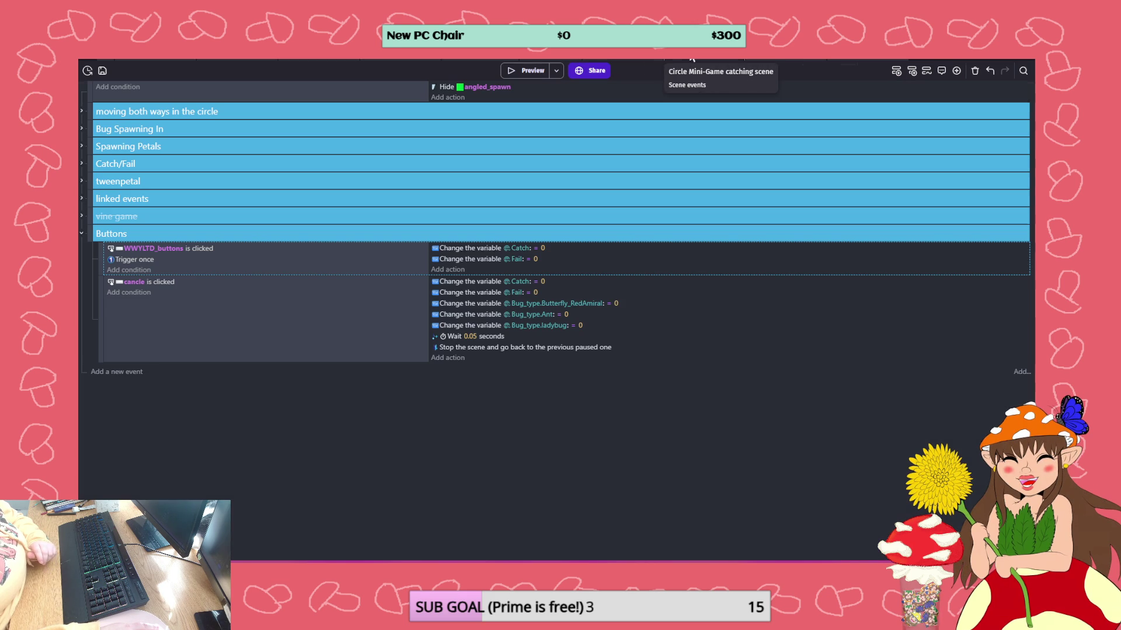
{"action": "left_click", "coordinate": [628, 58]}
{"action": "left_click", "coordinate": [524, 71]}
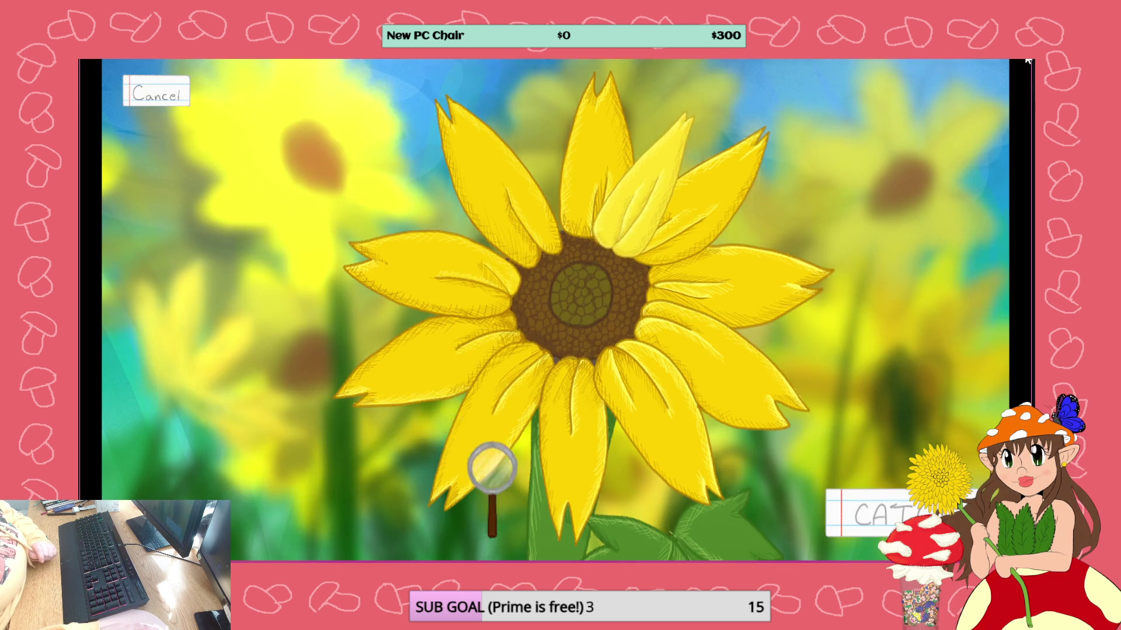
{"action": "key", "text": "alt+F4"}
- Scroll to the end of the events sheet to show the caught toggle group's popup events
{"action": "left_click", "coordinate": [484, 61]}
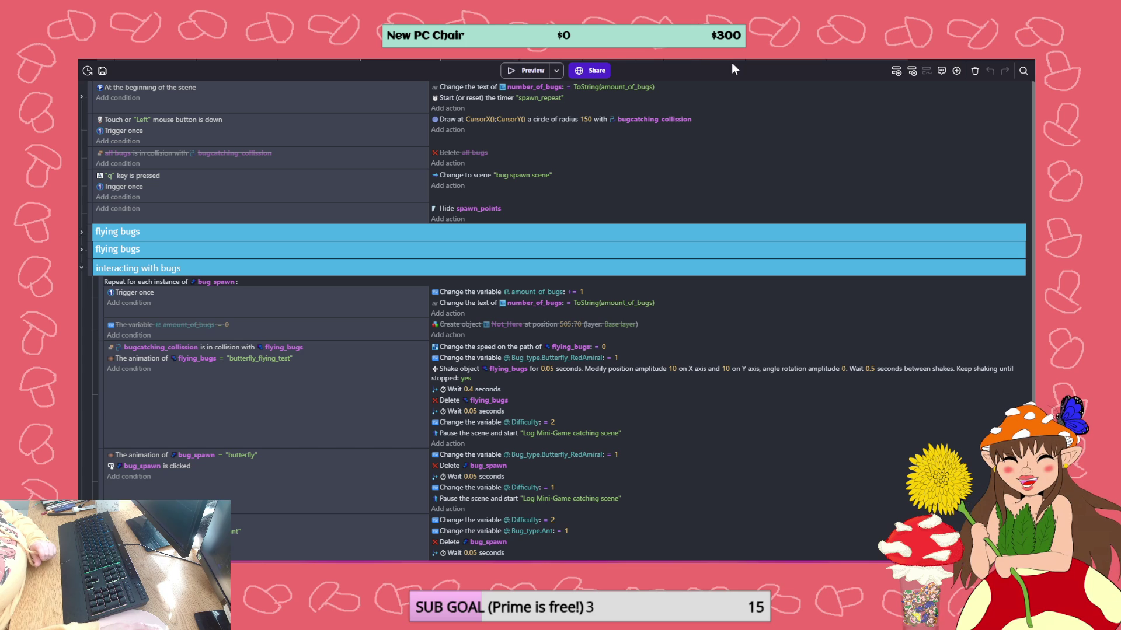
{"action": "scroll", "coordinate": [342, 277], "scroll_direction": "down", "scroll_amount": 3}
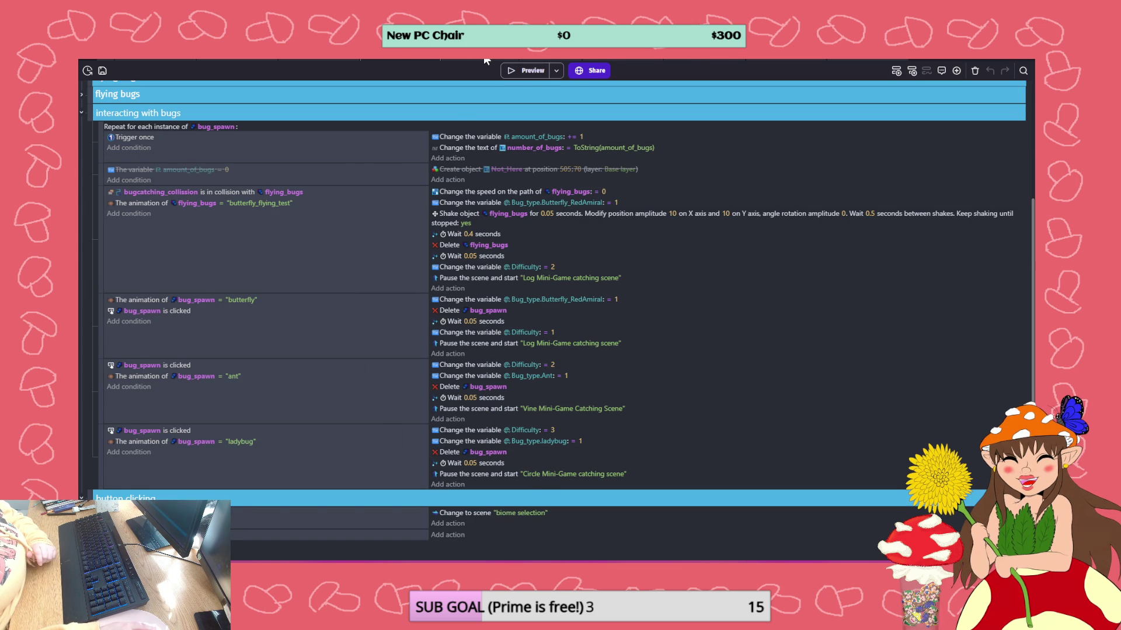
{"action": "scroll", "coordinate": [228, 277], "scroll_direction": "down", "scroll_amount": 5}
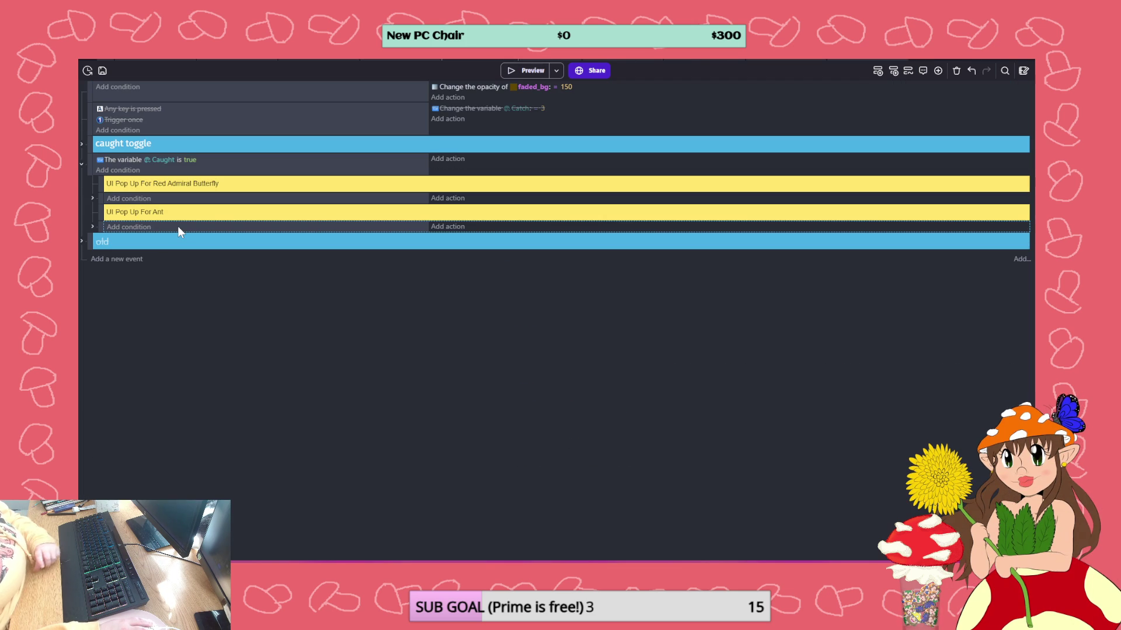
- Add an empty comment event beneath the UI Pop Up For Ant event
{"action": "key", "text": "shift+a"}
{"action": "right_click", "coordinate": [219, 240]}
{"action": "mouse_move", "coordinate": [245, 313]}
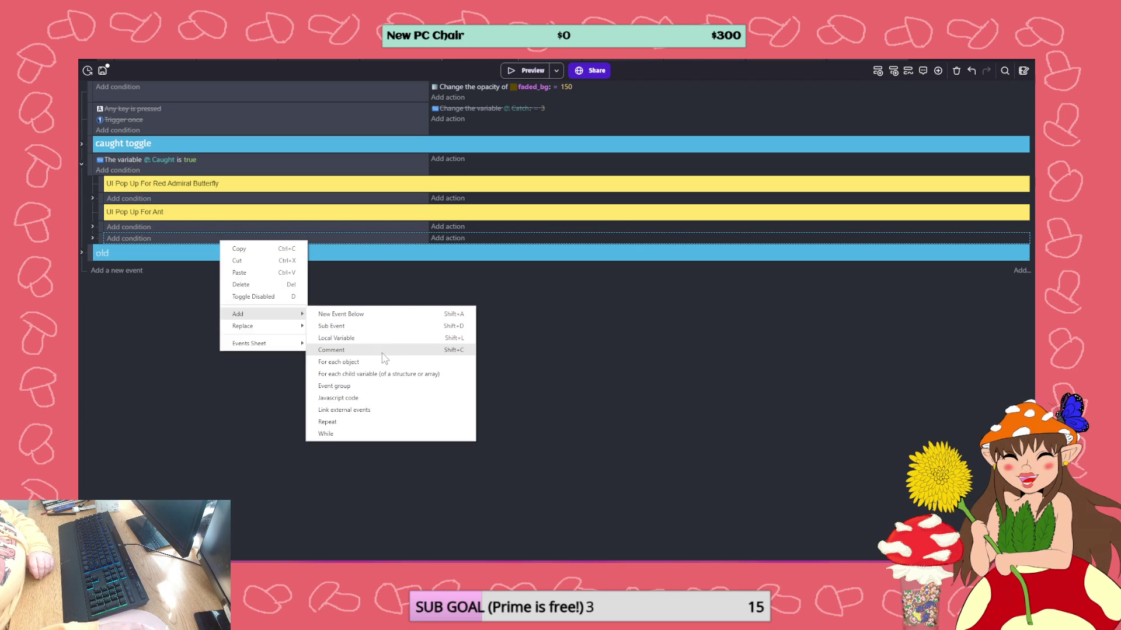
{"action": "left_click", "coordinate": [408, 363]}
{"action": "left_click_drag", "start_coordinate": [96, 230], "coordinate": [108, 246]}
- Fill the new comment with the Ant comment's text, renamed to 'UI Pop Up For Lady Bug'
{"action": "left_click", "coordinate": [143, 211]}
{"action": "key", "text": "ctrl+a"}
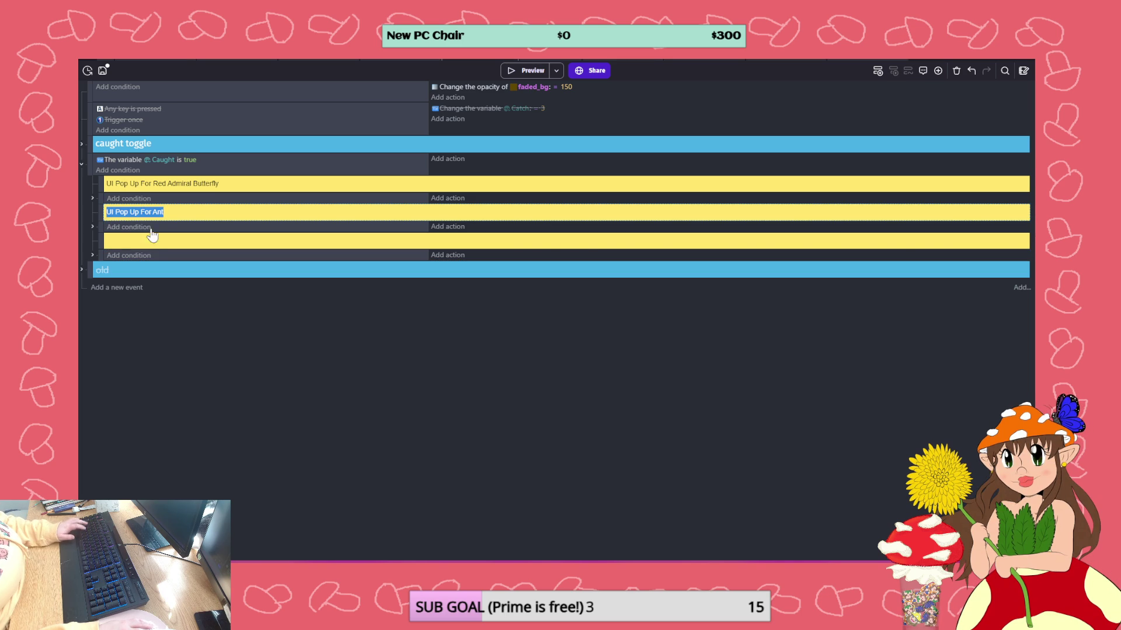
{"action": "left_click", "coordinate": [151, 244]}
{"action": "key", "text": "Escape"}
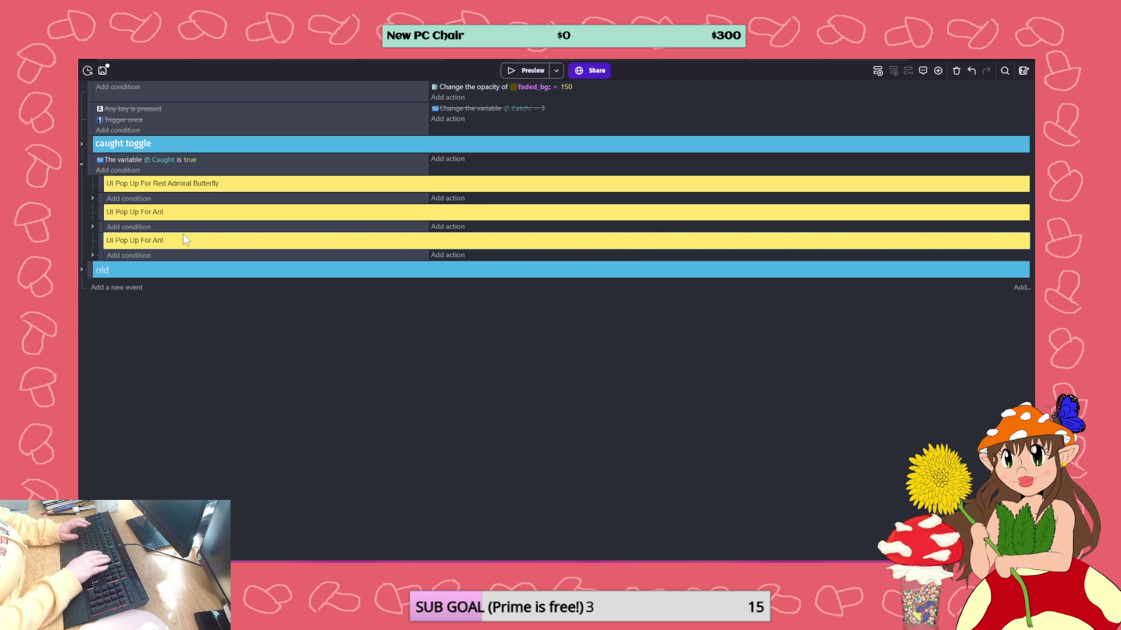
{"action": "key", "text": "BackSpace"}
{"action": "key", "text": "BackSpace"}
{"action": "key", "text": "BackSpace"}
{"action": "type", "text": "LAdy Bug"}
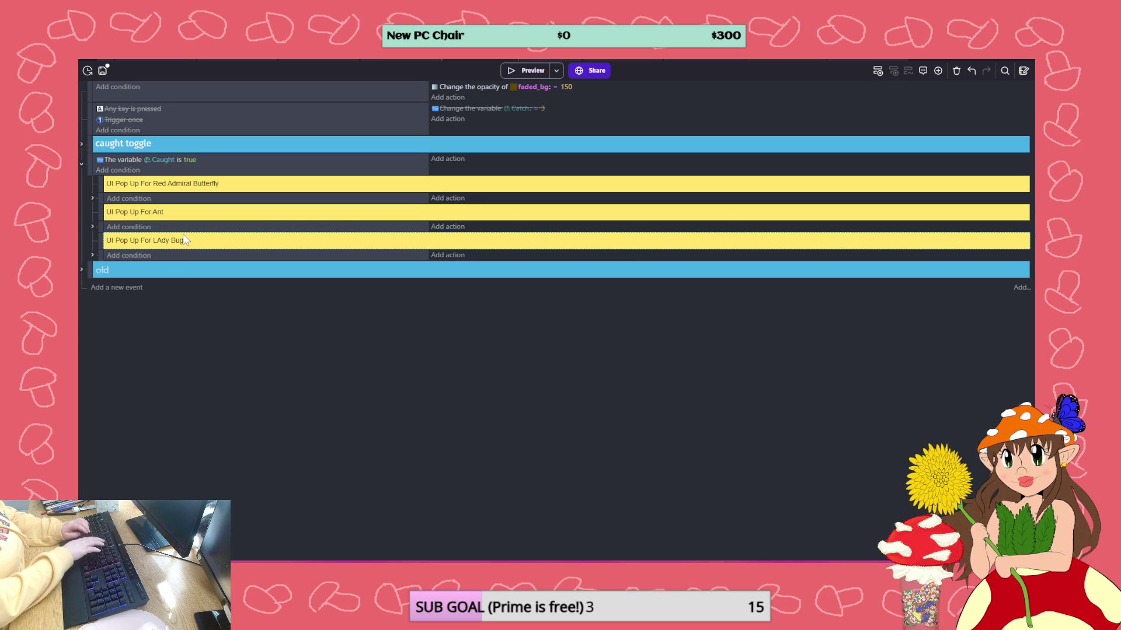
{"action": "key", "text": "Left"}
{"action": "key", "text": "Left"}
{"action": "key", "text": "Left"}
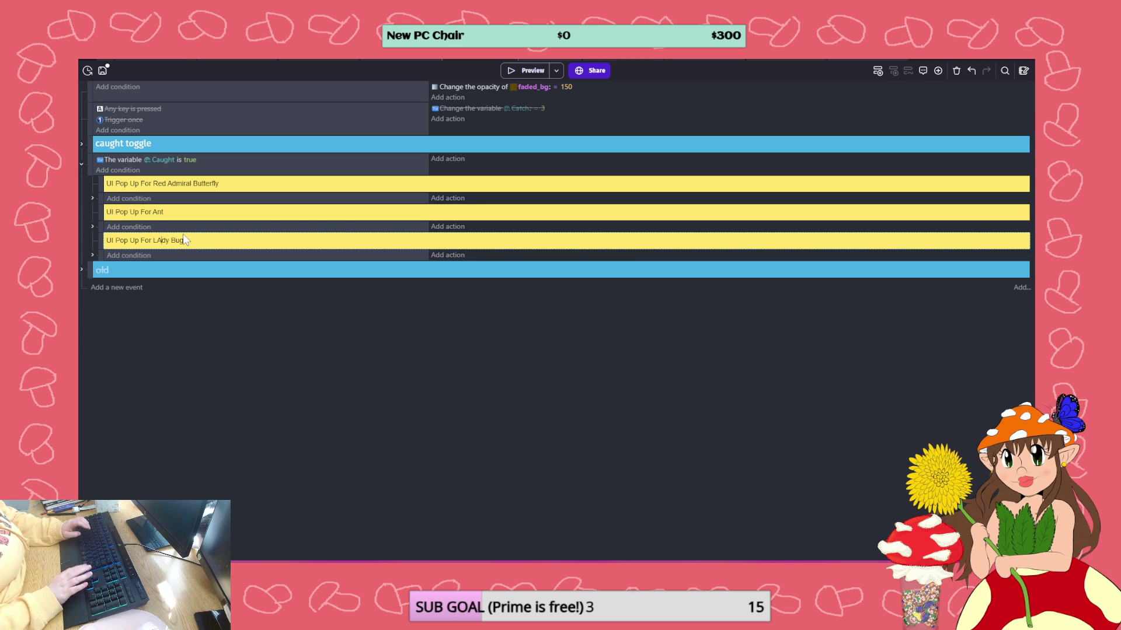
{"action": "key", "text": "BackSpace"}
{"action": "type", "text": "a"}
{"action": "key", "text": "Return"}
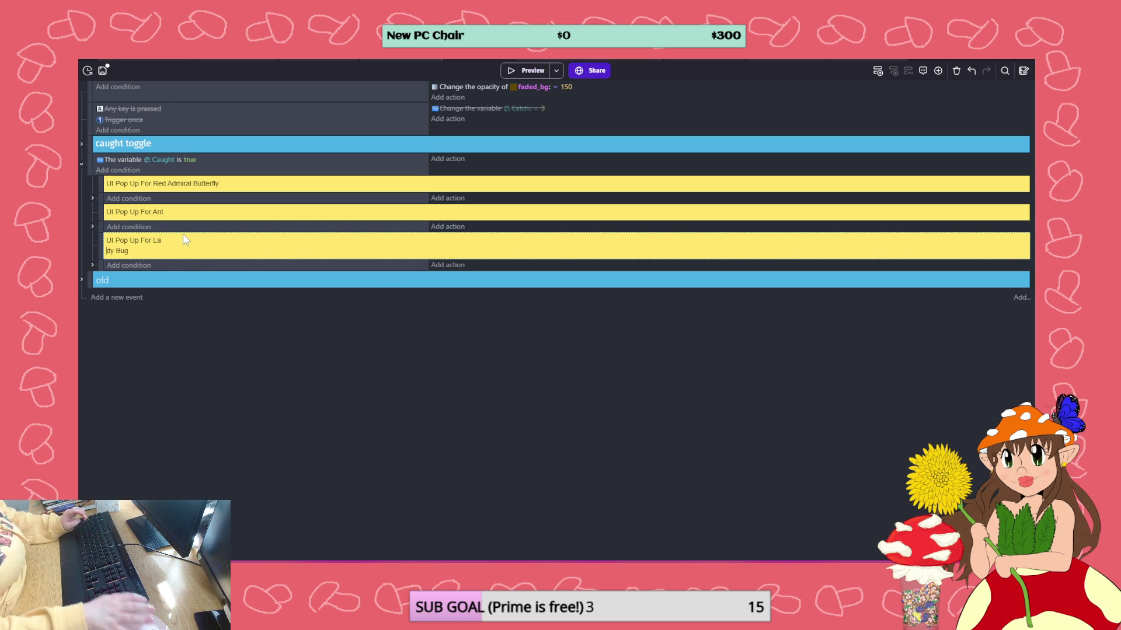
{"action": "key", "text": "BackSpace"}
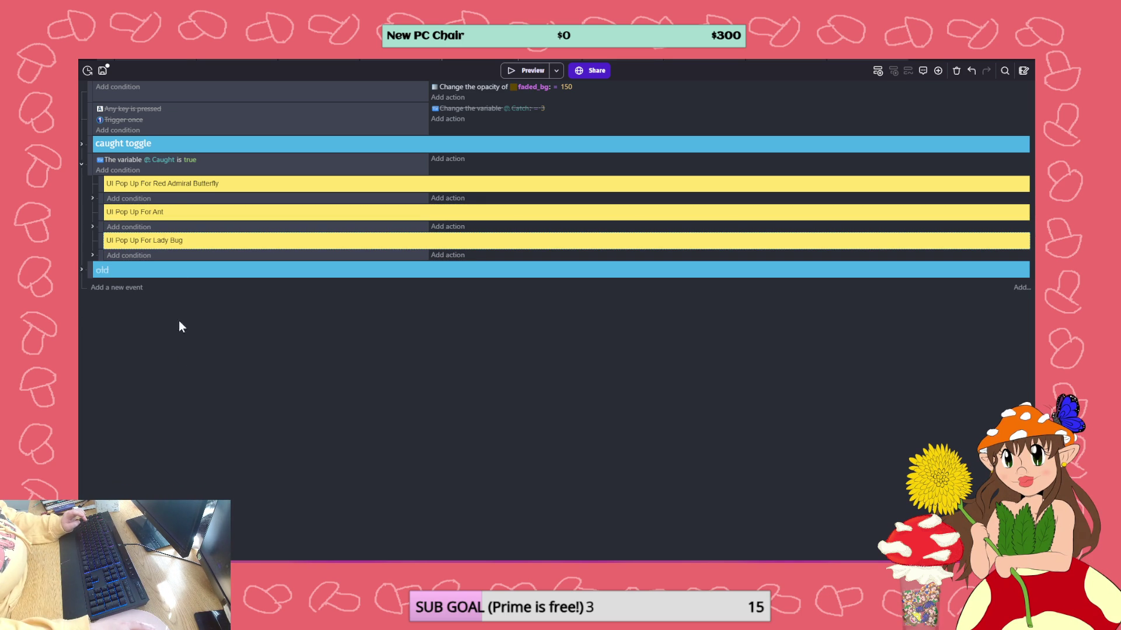
- Switch the Bug_Caught = 1, = 2 and ≥ 3 conditions from Bug_Caught.Ant to Bug_Caught.ladybug
{"action": "left_click", "coordinate": [93, 256]}
{"action": "left_click", "coordinate": [199, 267]}
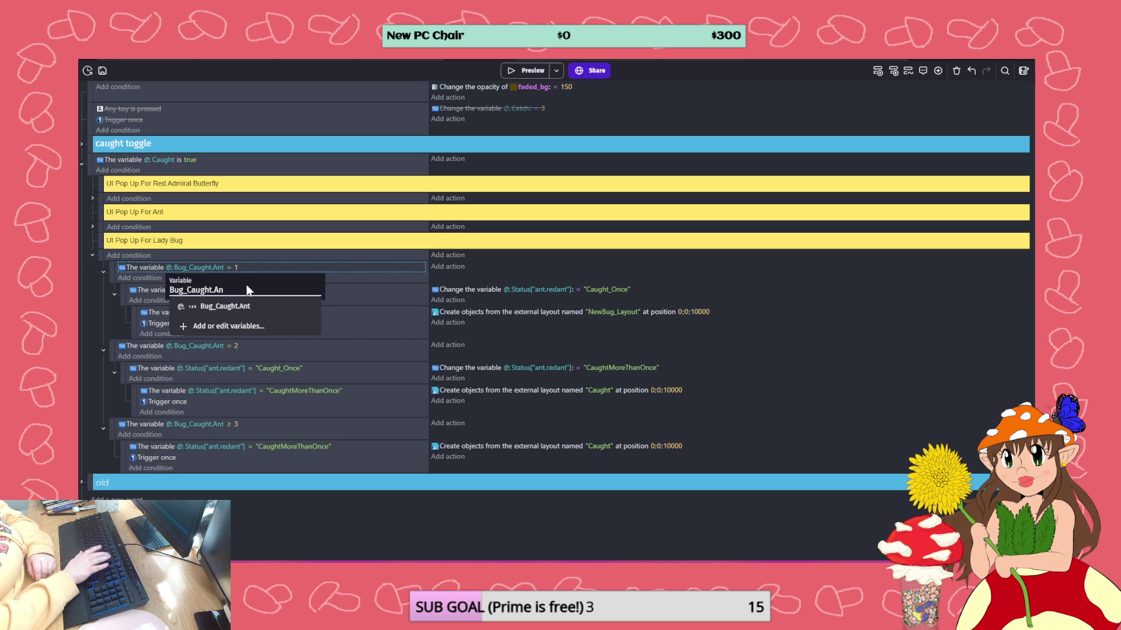
{"action": "key", "text": "BackSpace"}
{"action": "key", "text": "BackSpace"}
{"action": "key", "text": "BackSpace"}
{"action": "left_click", "coordinate": [232, 349]}
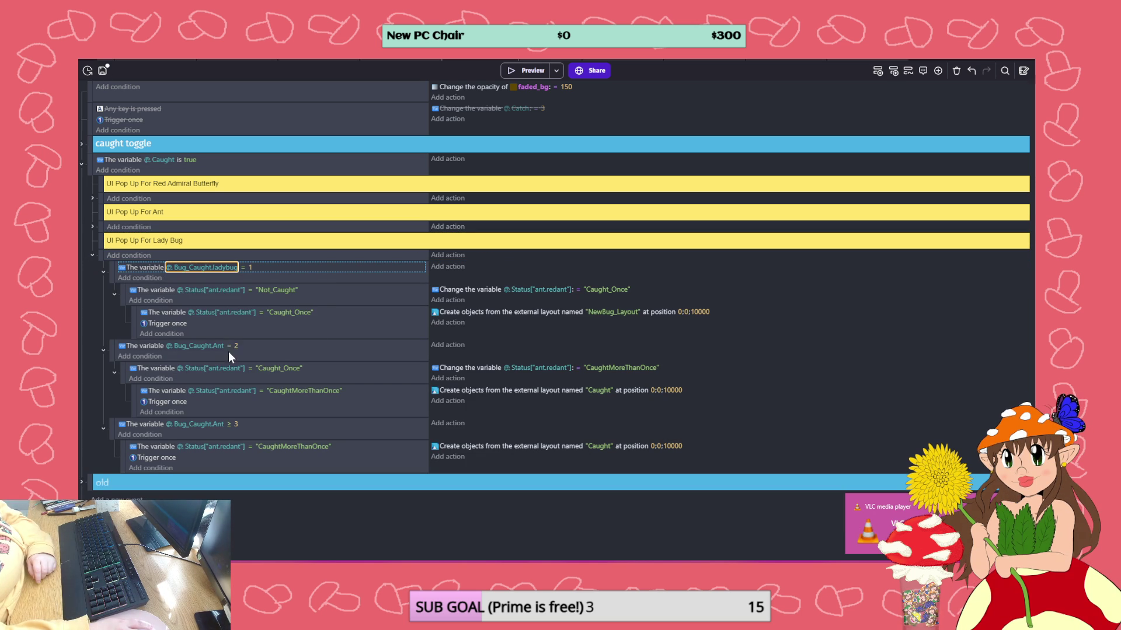
{"action": "left_click", "coordinate": [222, 269]}
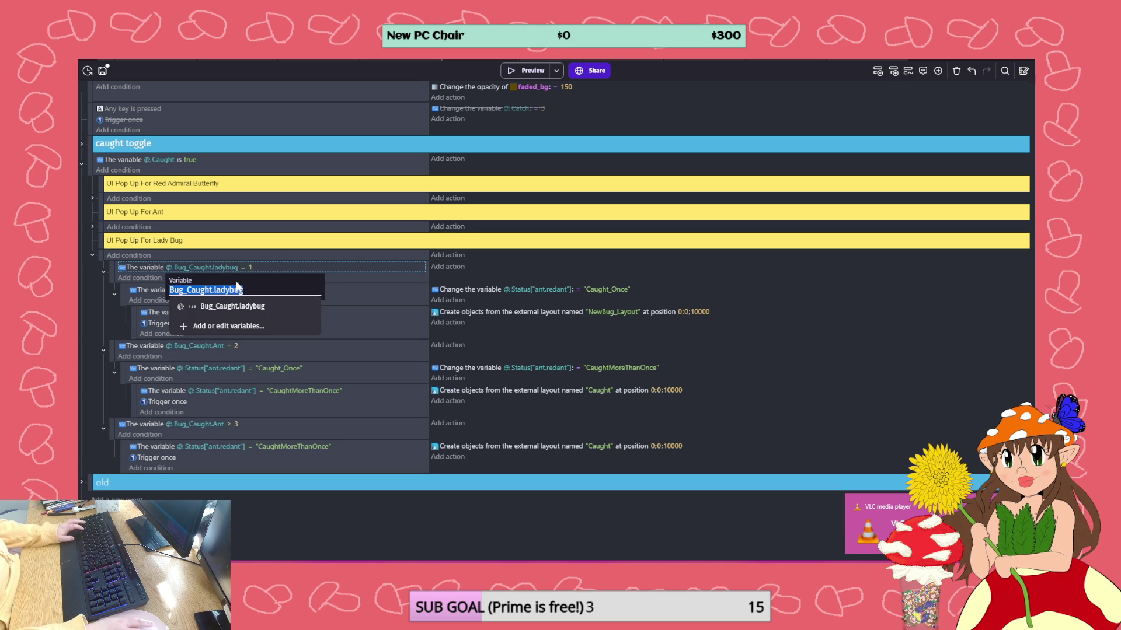
{"action": "left_click", "coordinate": [195, 347]}
{"action": "left_click", "coordinate": [194, 348]}
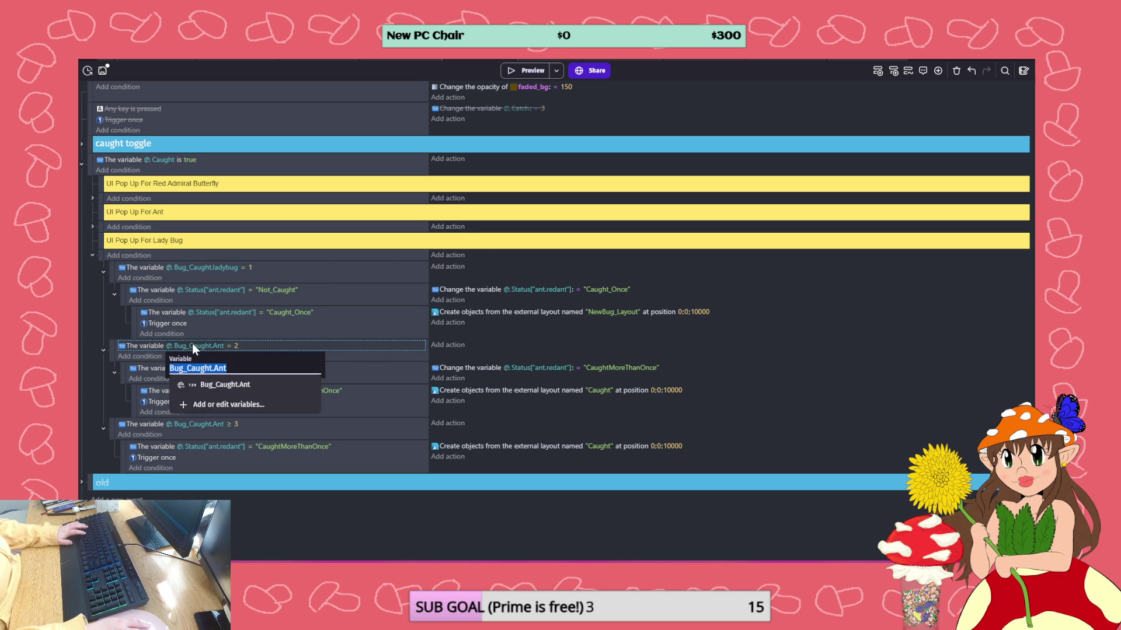
{"action": "type", "text": "Bug_Caught.ladybug"}
{"action": "left_click", "coordinate": [233, 384]}
{"action": "left_click", "coordinate": [205, 426]}
{"action": "type", "text": "Bug_Caught.ladybug"}
{"action": "left_click", "coordinate": [283, 435]}
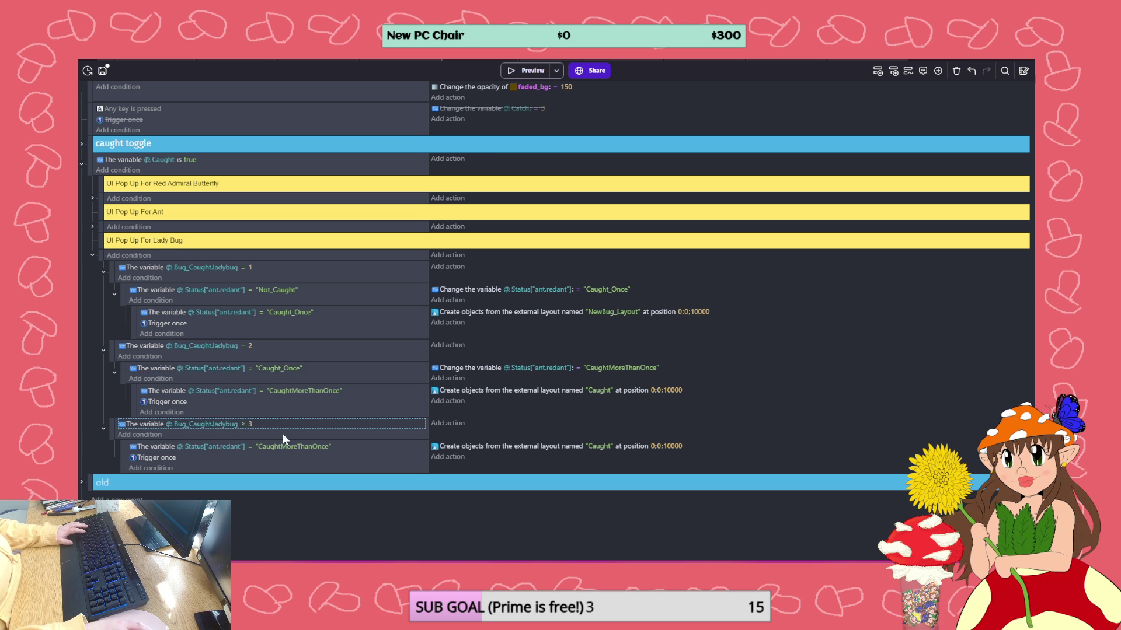
- Change the Caught_Once condition and the Caught_Once and CaughtMoreThanOnce actions to Status.ladybug
{"action": "left_click", "coordinate": [241, 313]}
{"action": "key", "text": "BackSpace"}
{"action": "key", "text": "BackSpace"}
{"action": "key", "text": "BackSpace"}
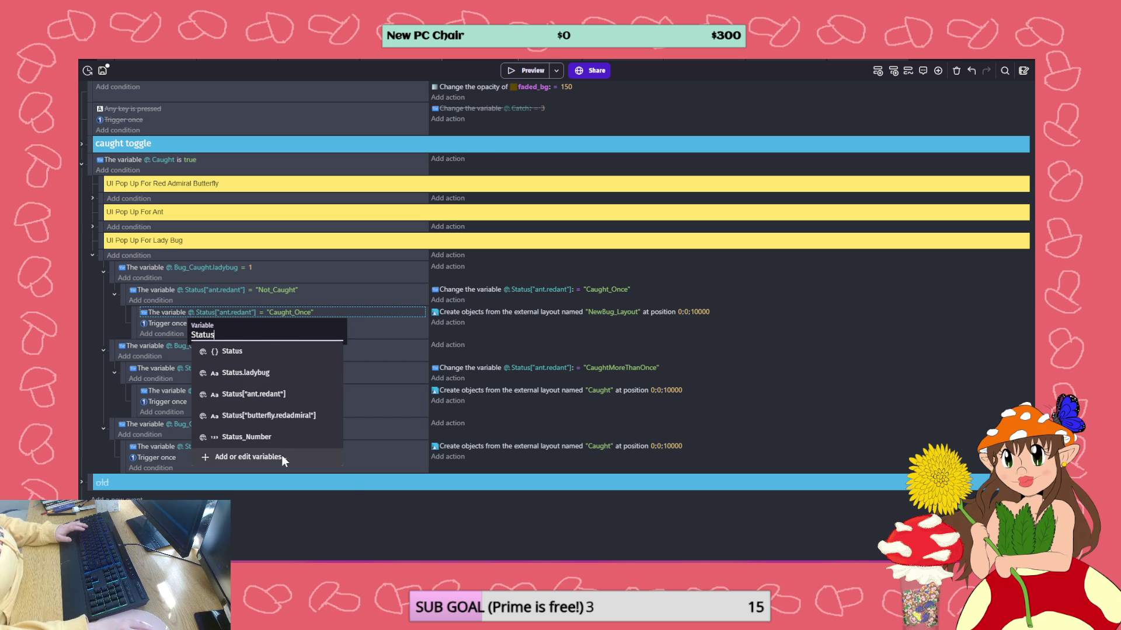
{"action": "left_click", "coordinate": [257, 374]}
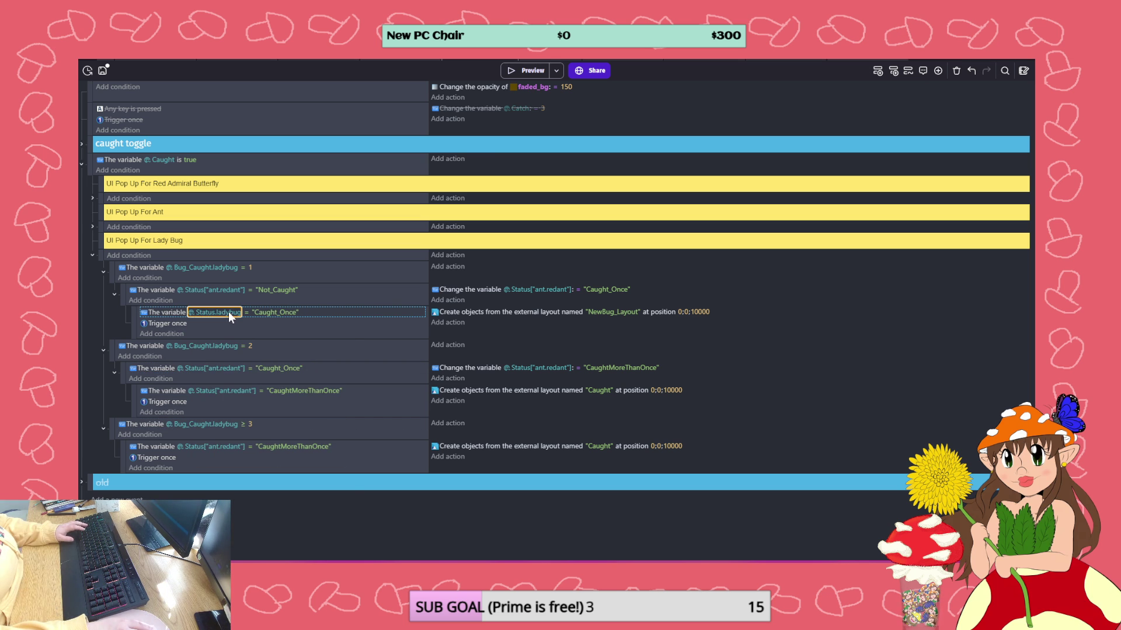
{"action": "left_click", "coordinate": [230, 315]}
{"action": "left_click", "coordinate": [534, 290]}
{"action": "type", "text": "Status.ladybug"}
{"action": "key", "text": "Return"}
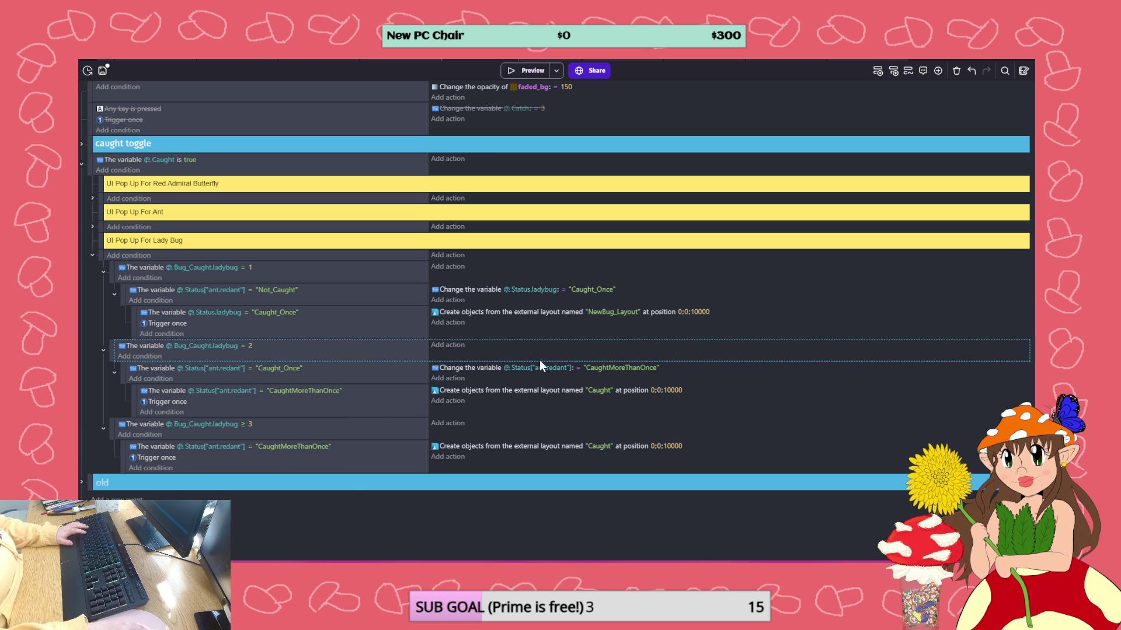
{"action": "left_click", "coordinate": [547, 369]}
{"action": "key", "text": "Return"}
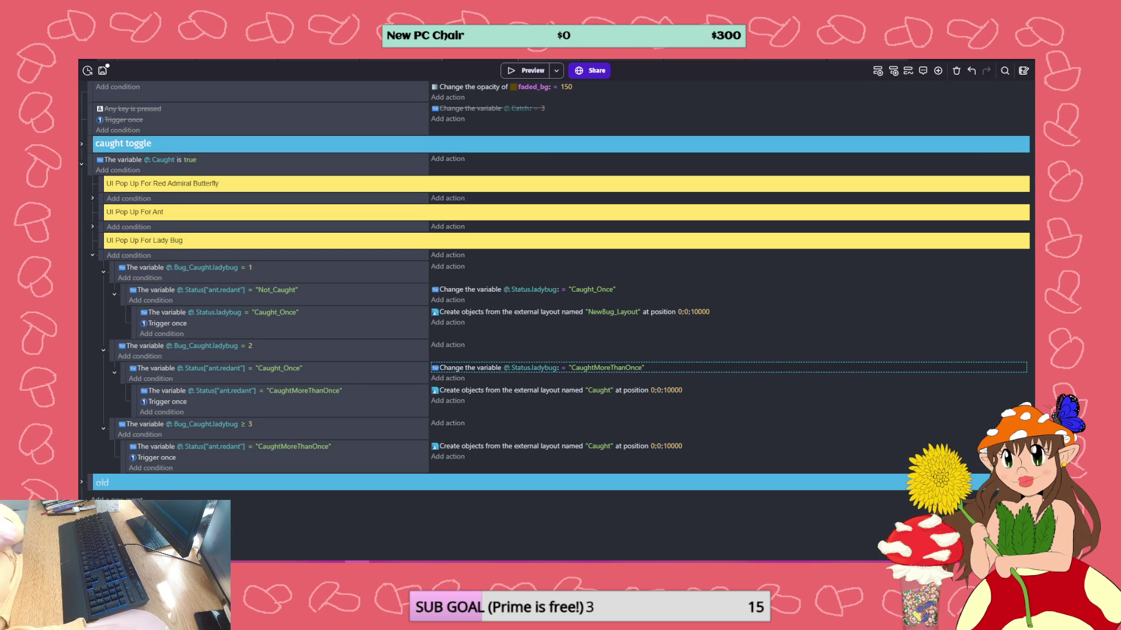
- Set the remaining CaughtMoreThanOnce, Not_Caught and Caught_Once conditions to Status.ladybug, then save
{"action": "left_click", "coordinate": [220, 390]}
{"action": "type", "text": "Status.ladybug"}
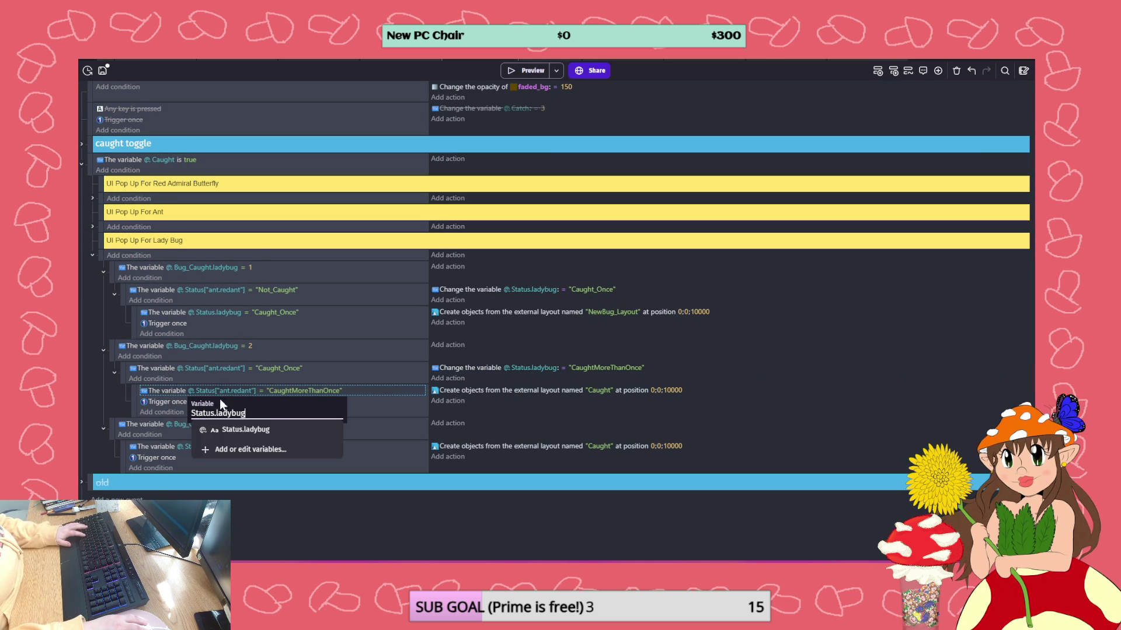
{"action": "key", "text": "Return"}
{"action": "left_click", "coordinate": [212, 447]}
{"action": "key", "text": "ctrl+v"}
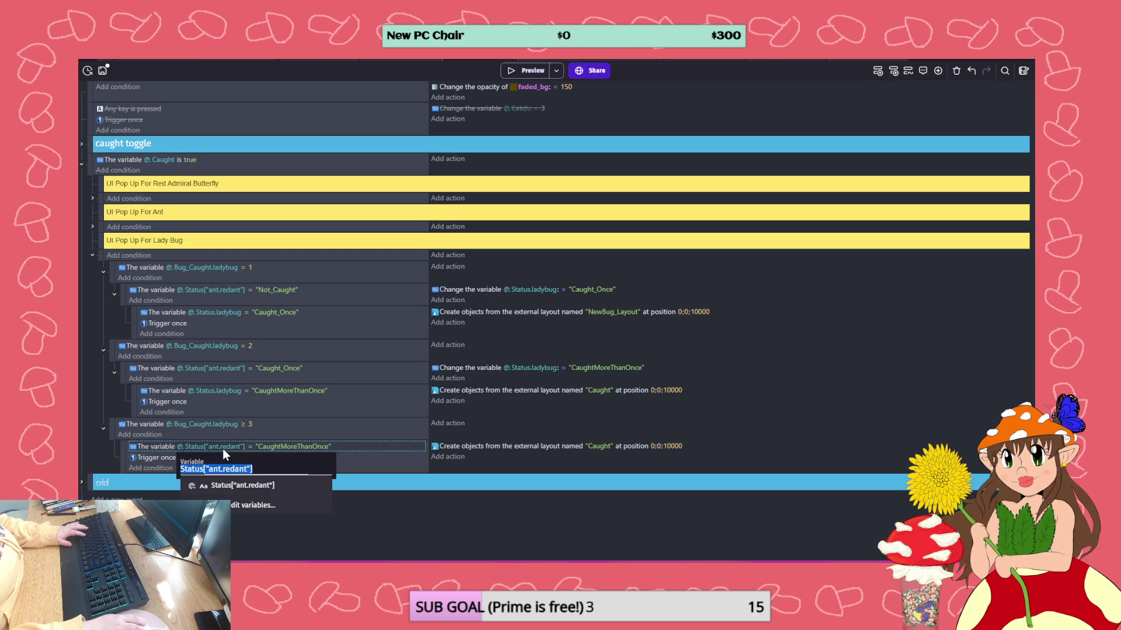
{"action": "left_click", "coordinate": [213, 290]}
{"action": "type", "text": "Status.ladybug"}
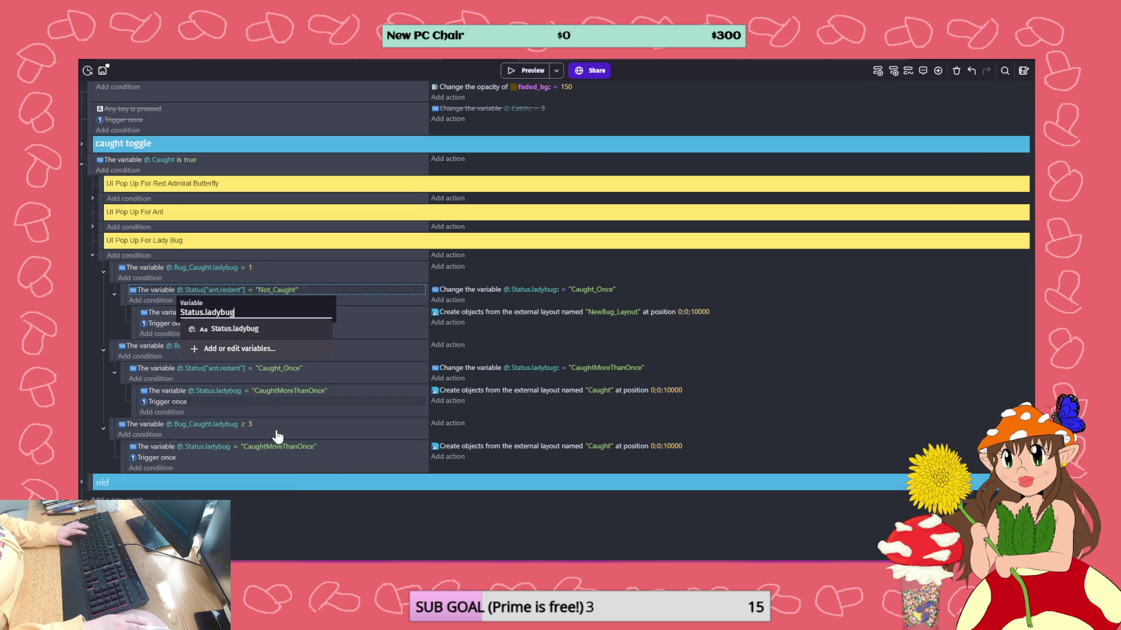
{"action": "key", "text": "Return"}
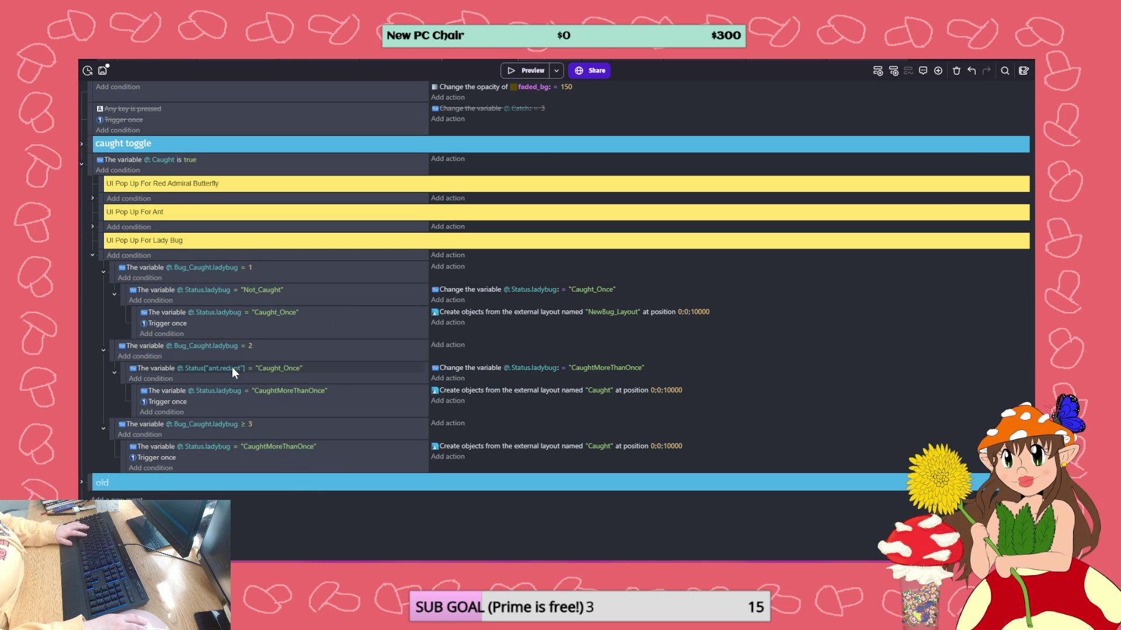
{"action": "left_click", "coordinate": [231, 369]}
{"action": "type", "text": "Status.ladybug"}
{"action": "key", "text": "Return"}
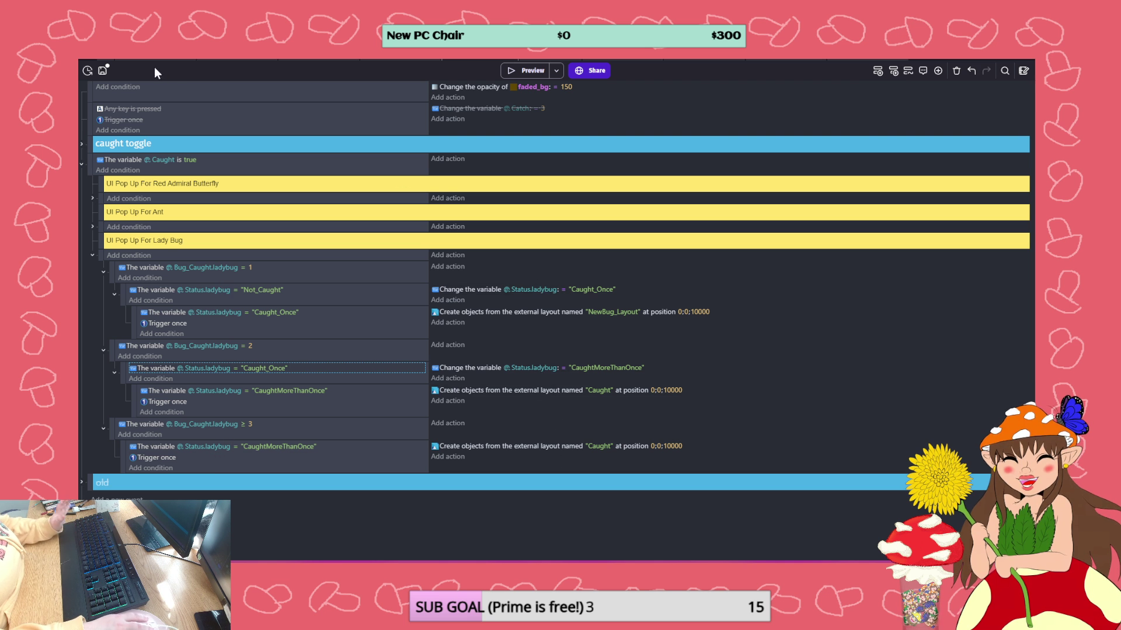
{"action": "left_click", "coordinate": [102, 71]}
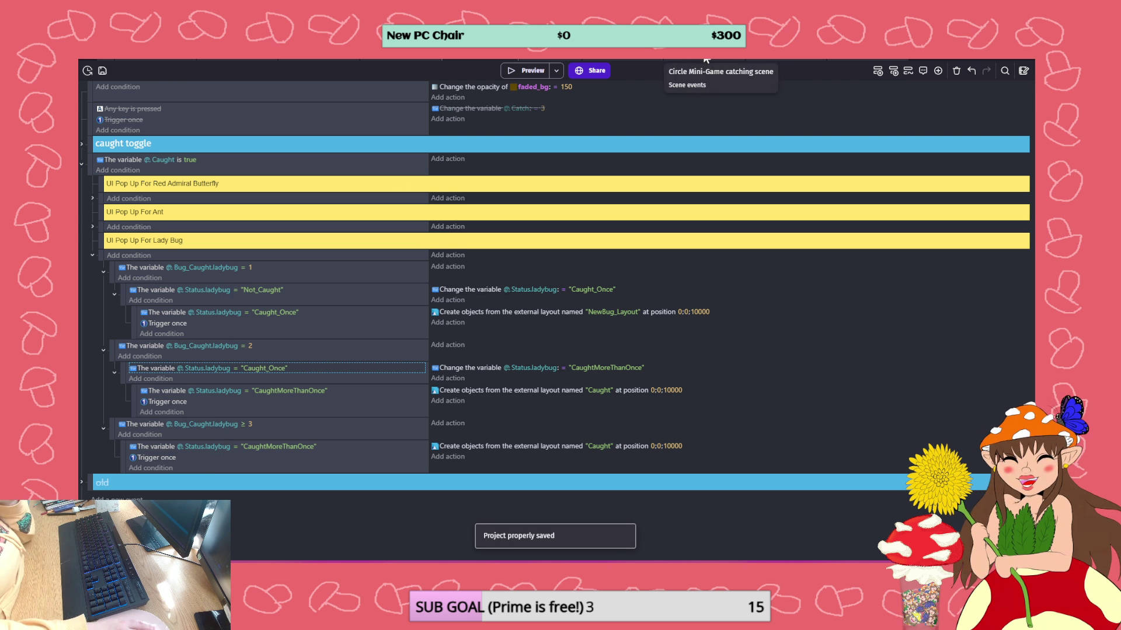
- Add a 'Trigger once while true' condition to the Circle Mini-Game's Catch = 3 event
{"action": "left_click", "coordinate": [721, 53]}
{"action": "left_click", "coordinate": [83, 164]}
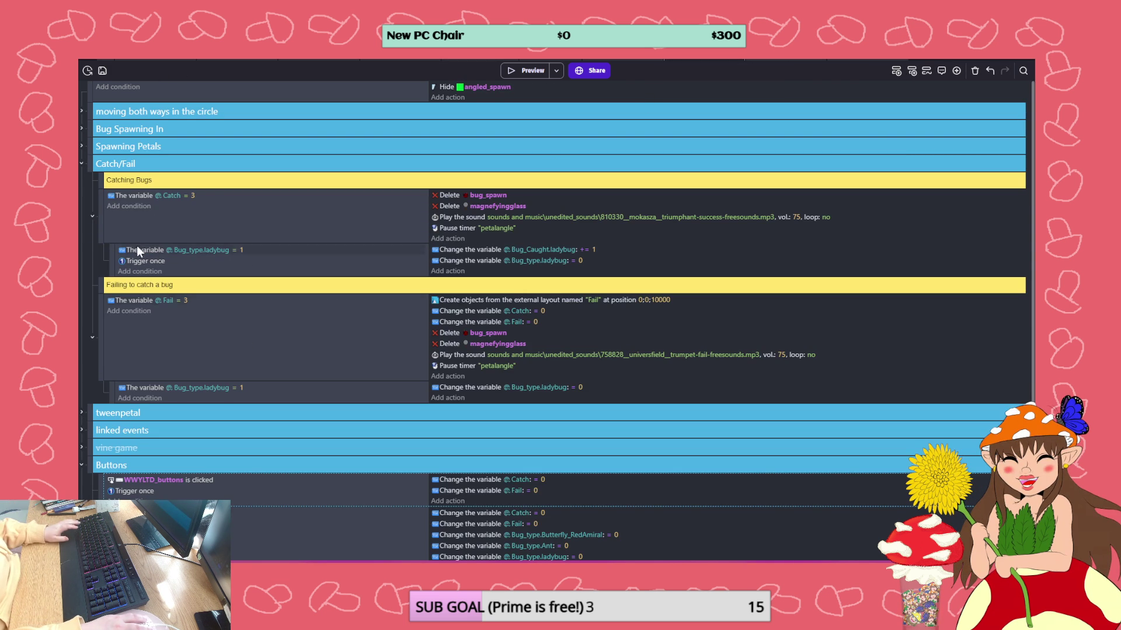
{"action": "left_click", "coordinate": [129, 206]}
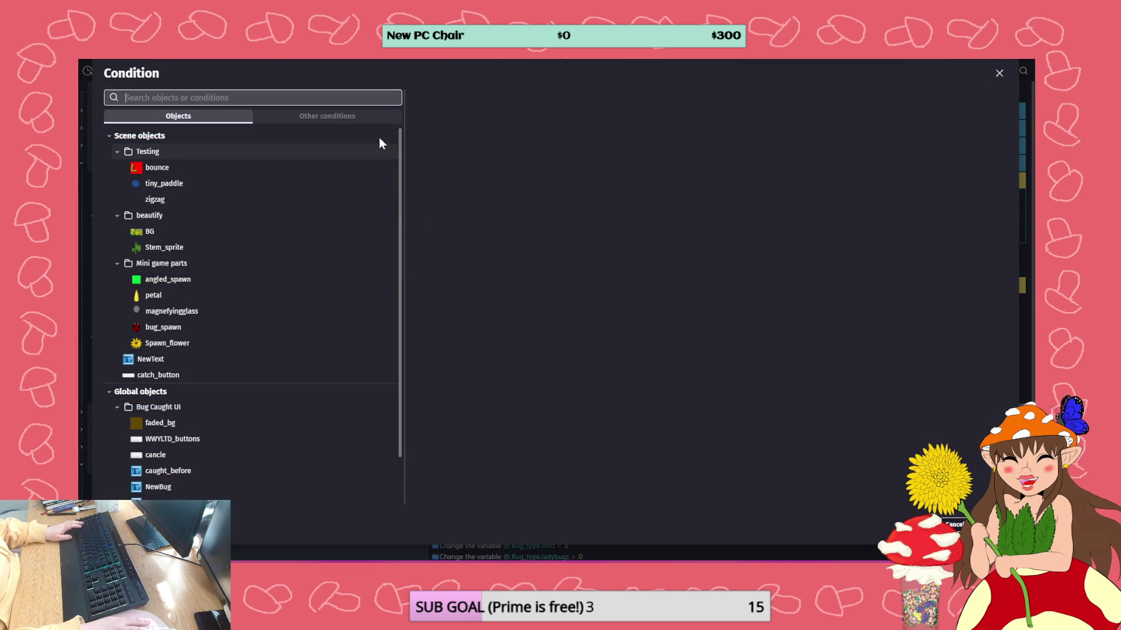
{"action": "left_click", "coordinate": [359, 115]}
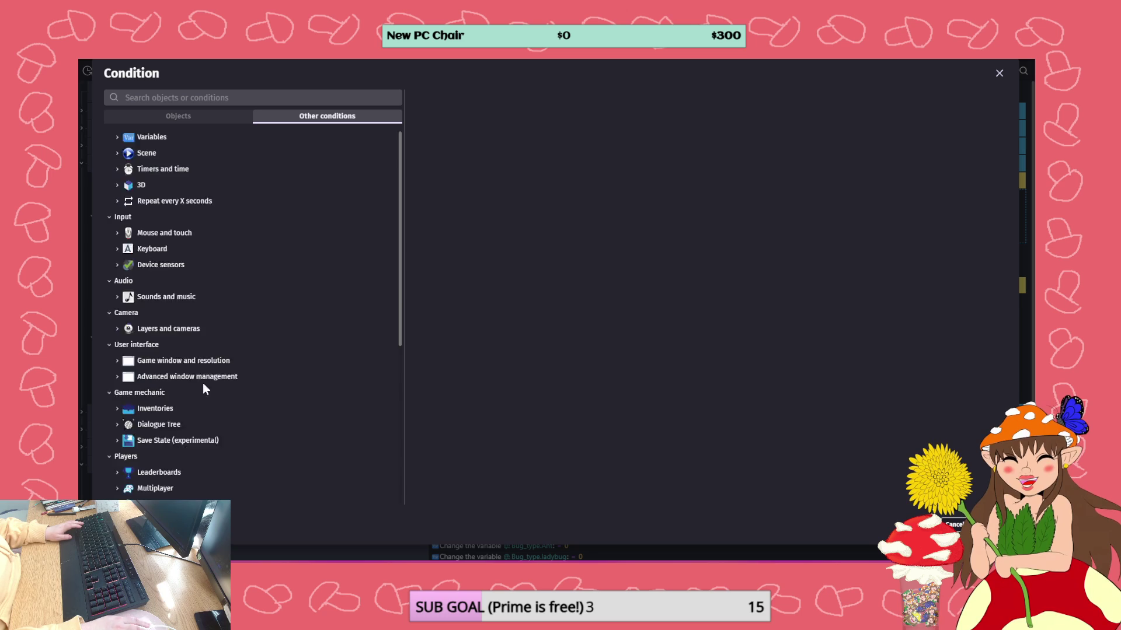
{"action": "scroll", "coordinate": [216, 379], "scroll_direction": "down", "scroll_amount": 5}
{"action": "left_click", "coordinate": [215, 426]}
{"action": "scroll", "coordinate": [233, 443], "scroll_direction": "down", "scroll_amount": 2}
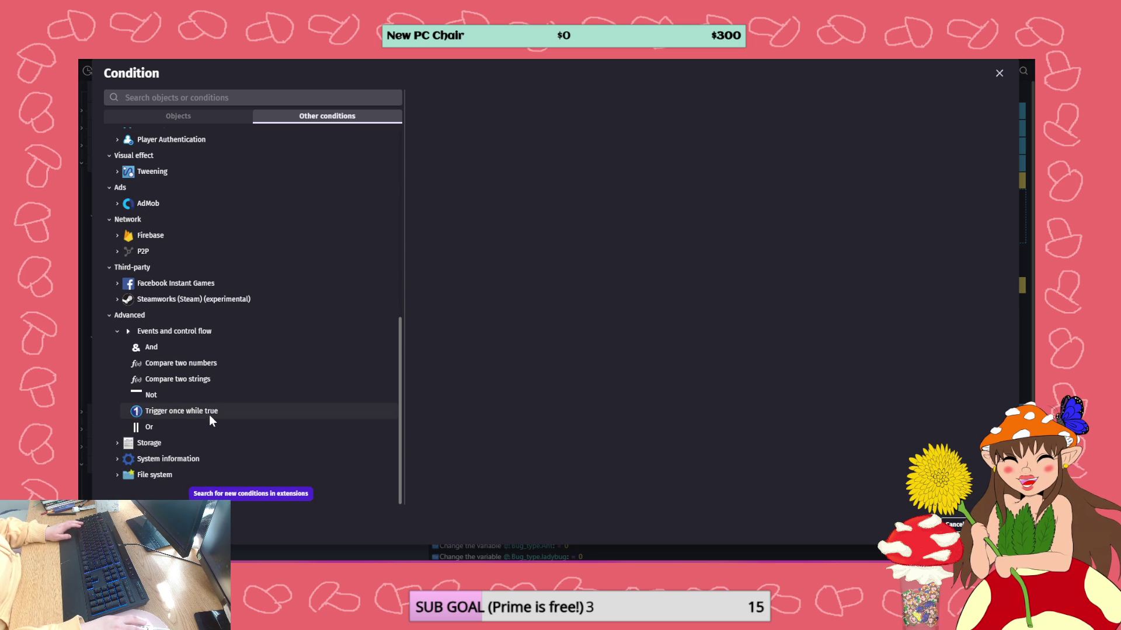
{"action": "left_click", "coordinate": [209, 413]}
{"action": "key", "text": "Return"}
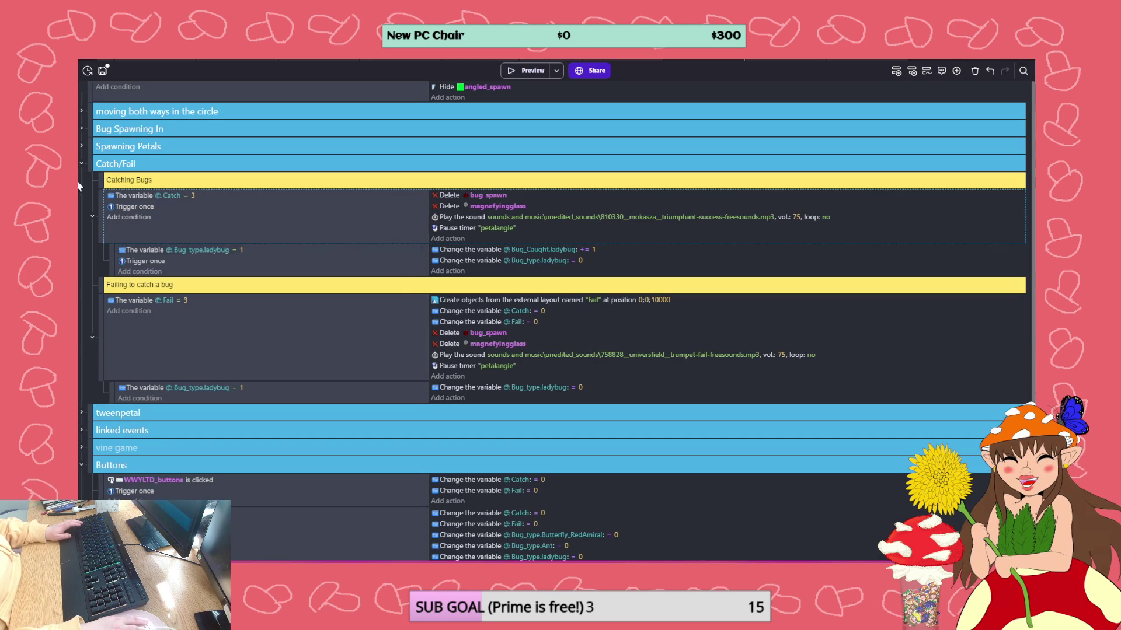
{"action": "left_click", "coordinate": [132, 207]}
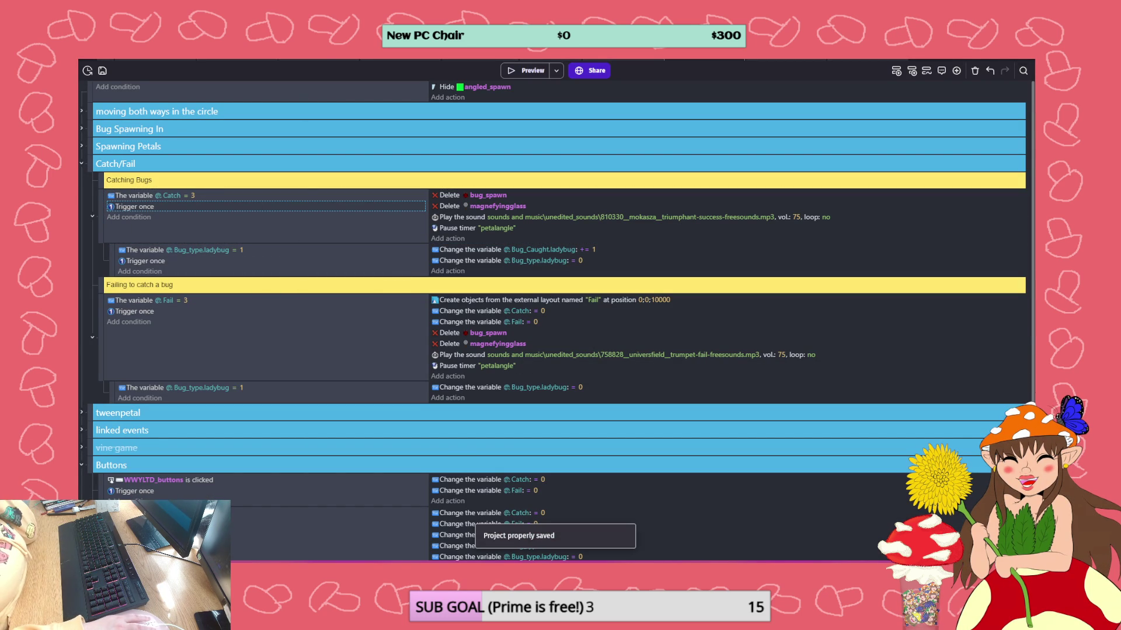
{"action": "left_click", "coordinate": [322, 60]}
- Start a playtest and catch the butterfly, then return to the previous biome
{"action": "left_click", "coordinate": [520, 72]}
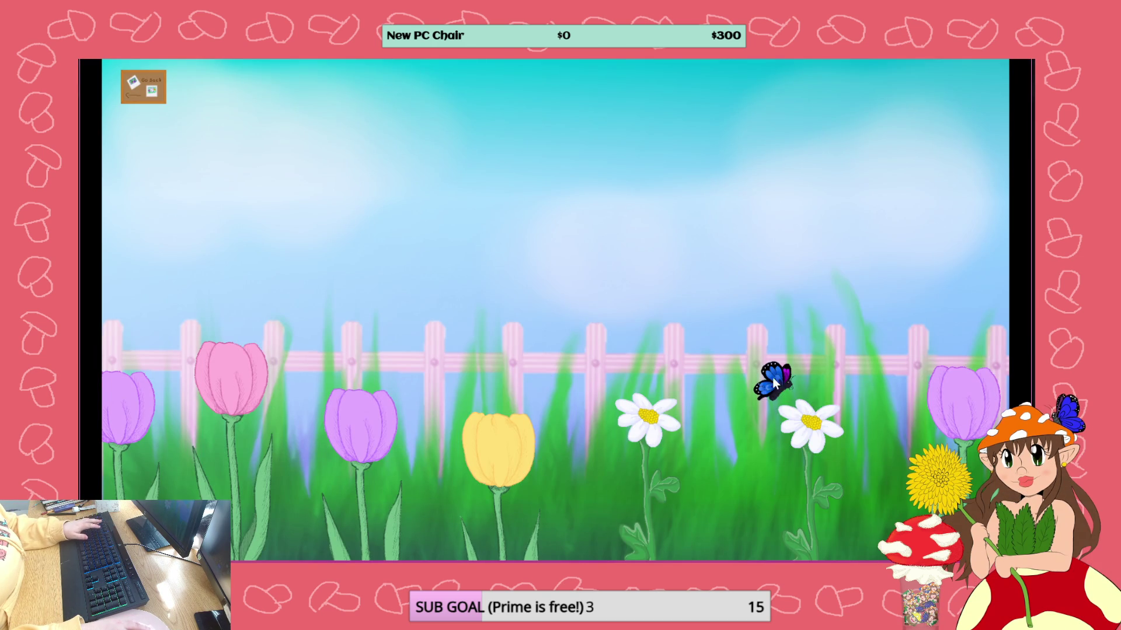
{"action": "left_click", "coordinate": [774, 383]}
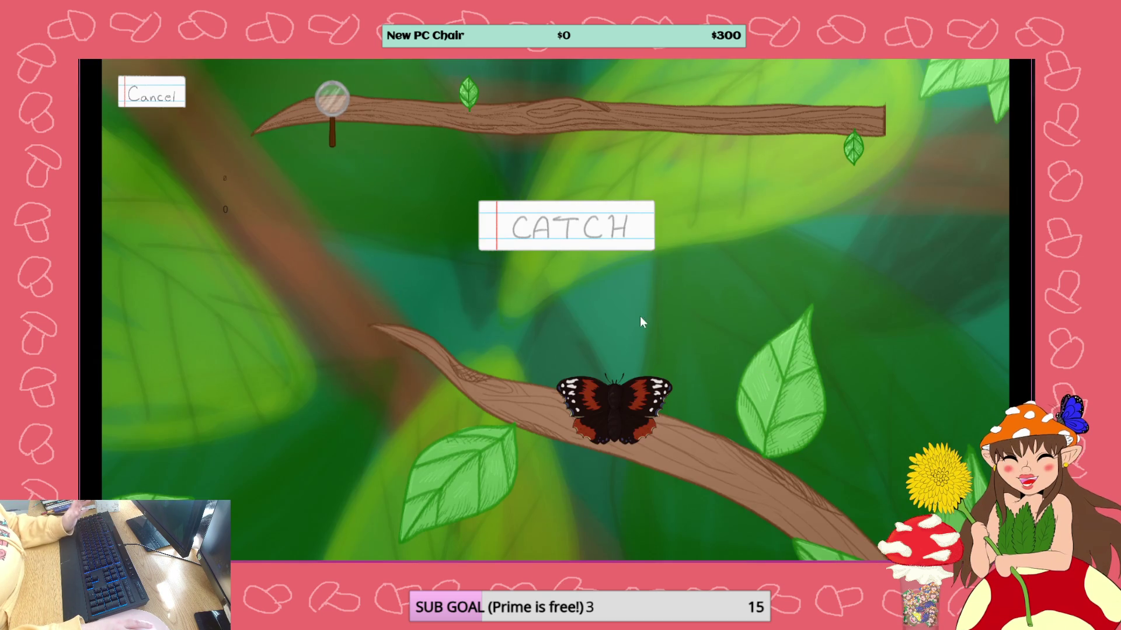
{"action": "left_click", "coordinate": [572, 242]}
{"action": "left_click", "coordinate": [572, 242]}
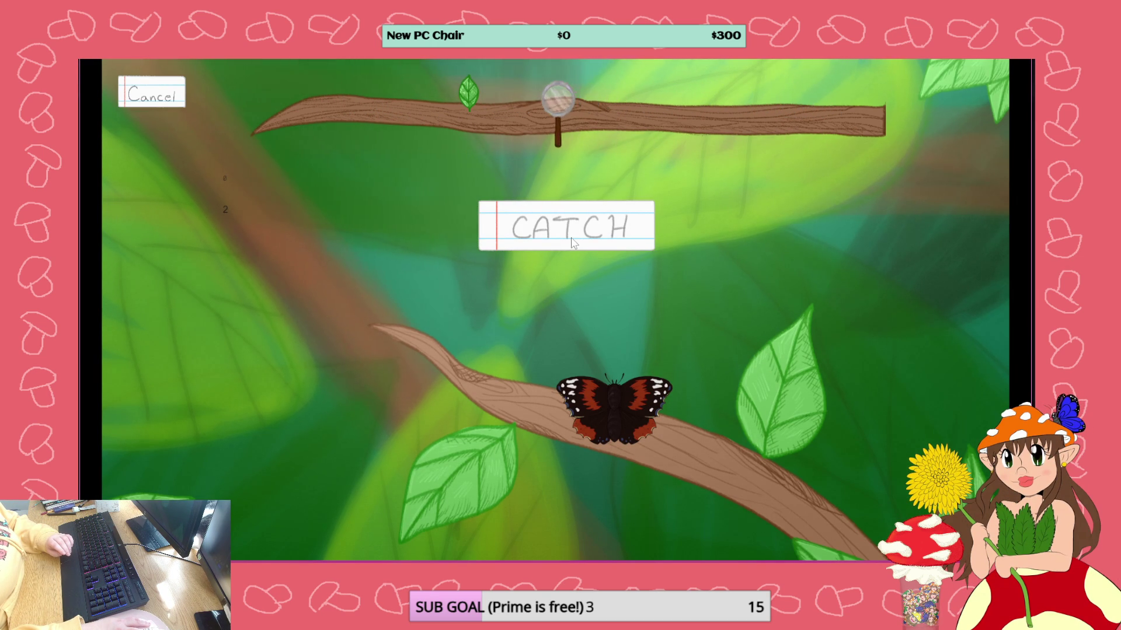
{"action": "left_click", "coordinate": [572, 242]}
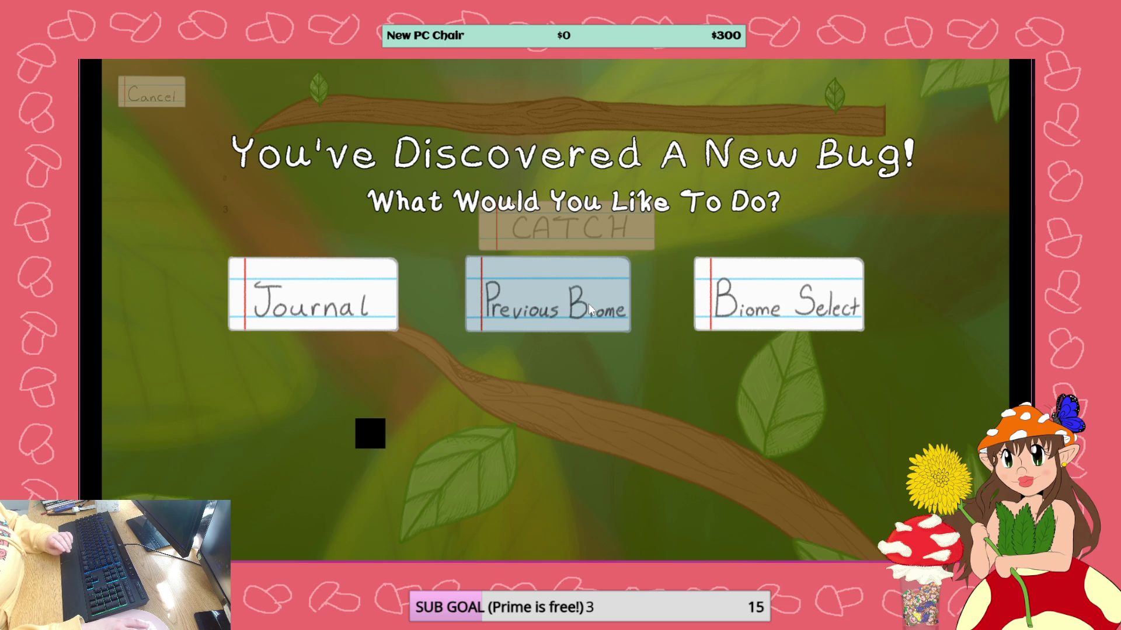
{"action": "left_click", "coordinate": [588, 303]}
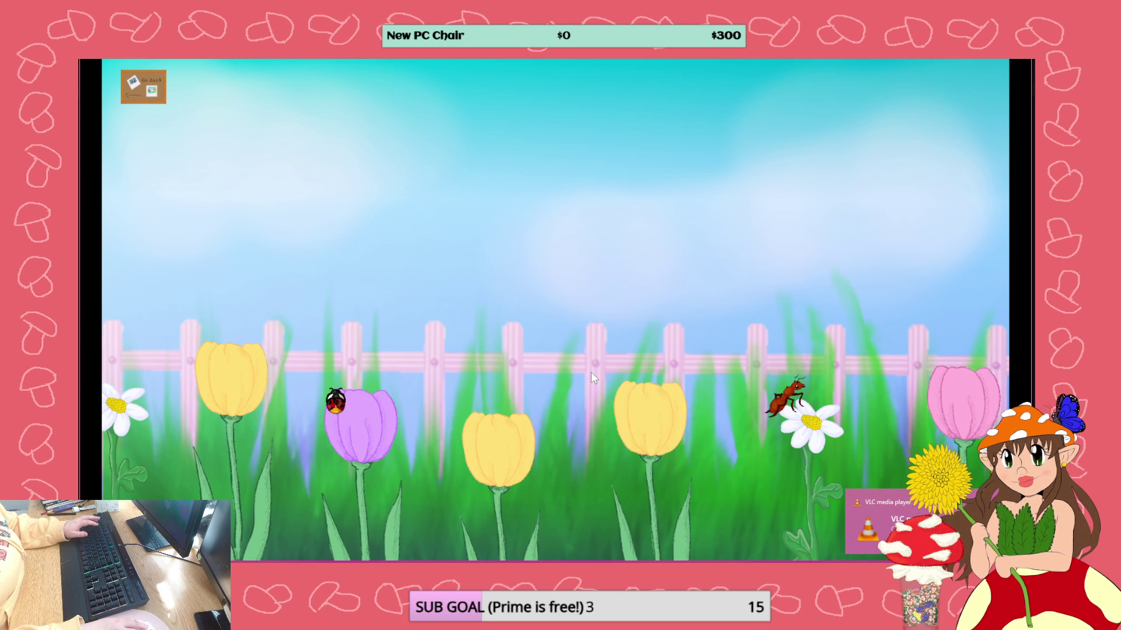
- Catch the ladybug and the ant, returning to the garden after each new-bug popup
{"action": "left_click", "coordinate": [336, 403]}
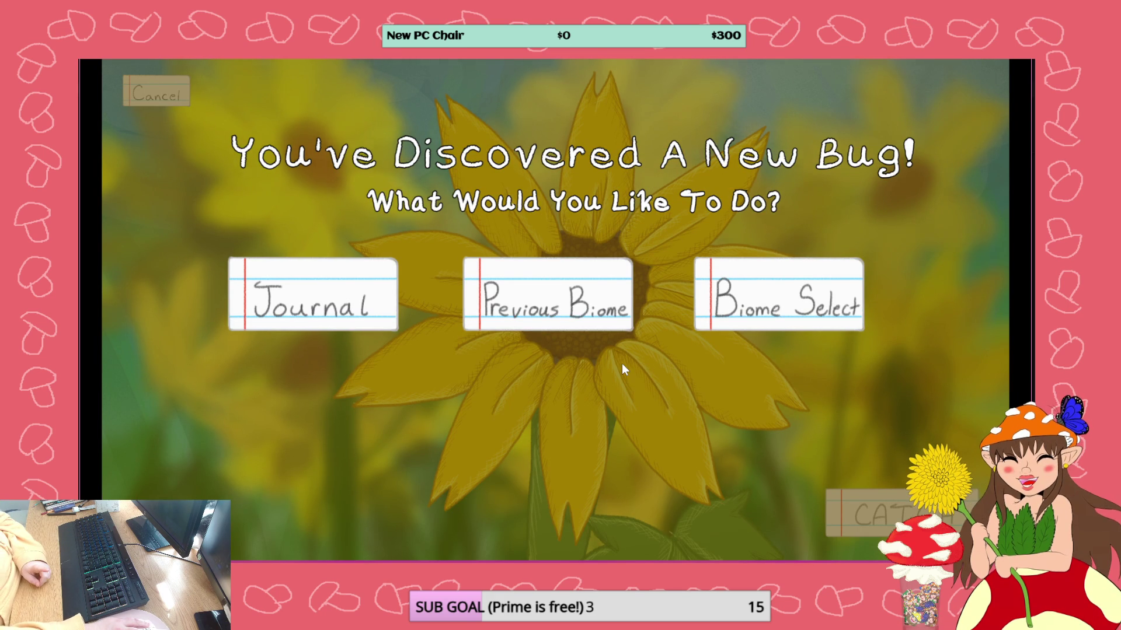
{"action": "left_click", "coordinate": [563, 315]}
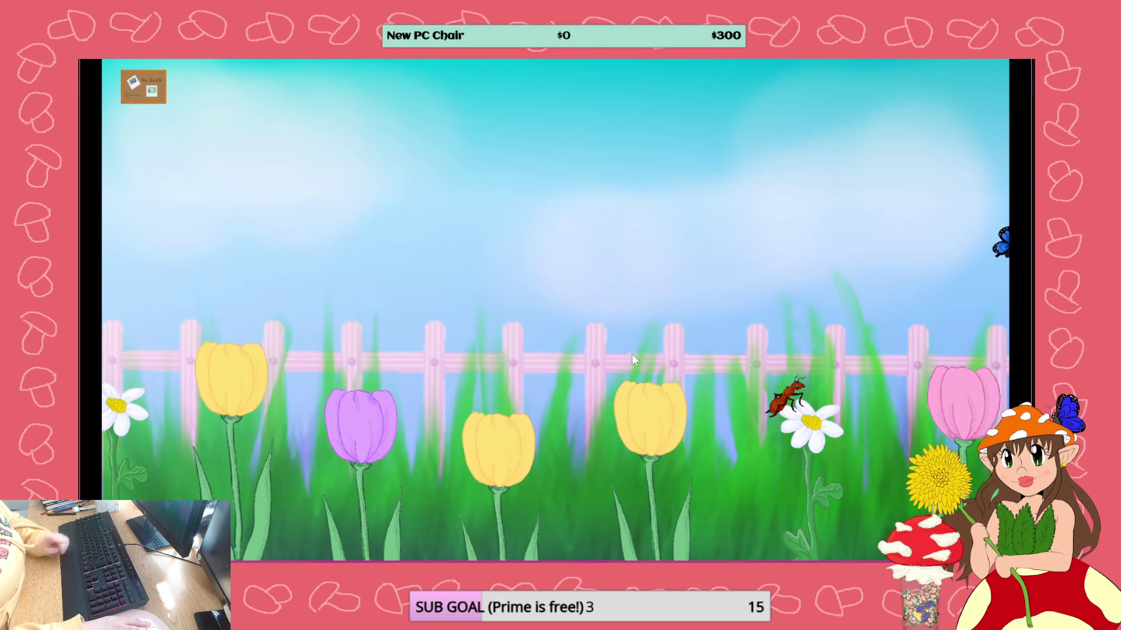
{"action": "left_click", "coordinate": [787, 404]}
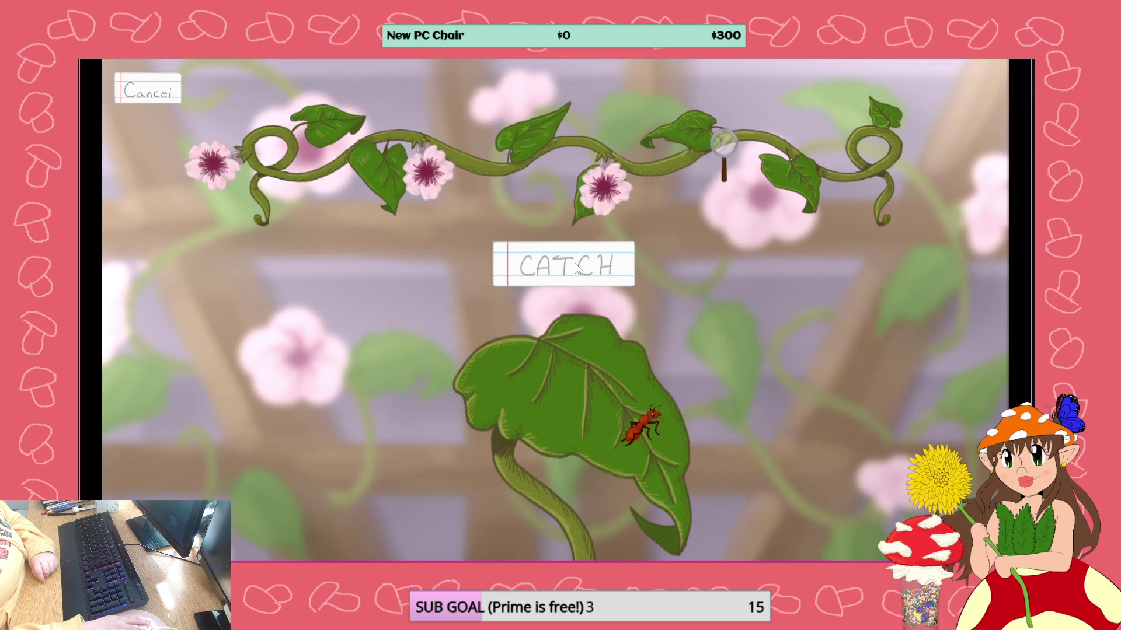
{"action": "left_click", "coordinate": [574, 266]}
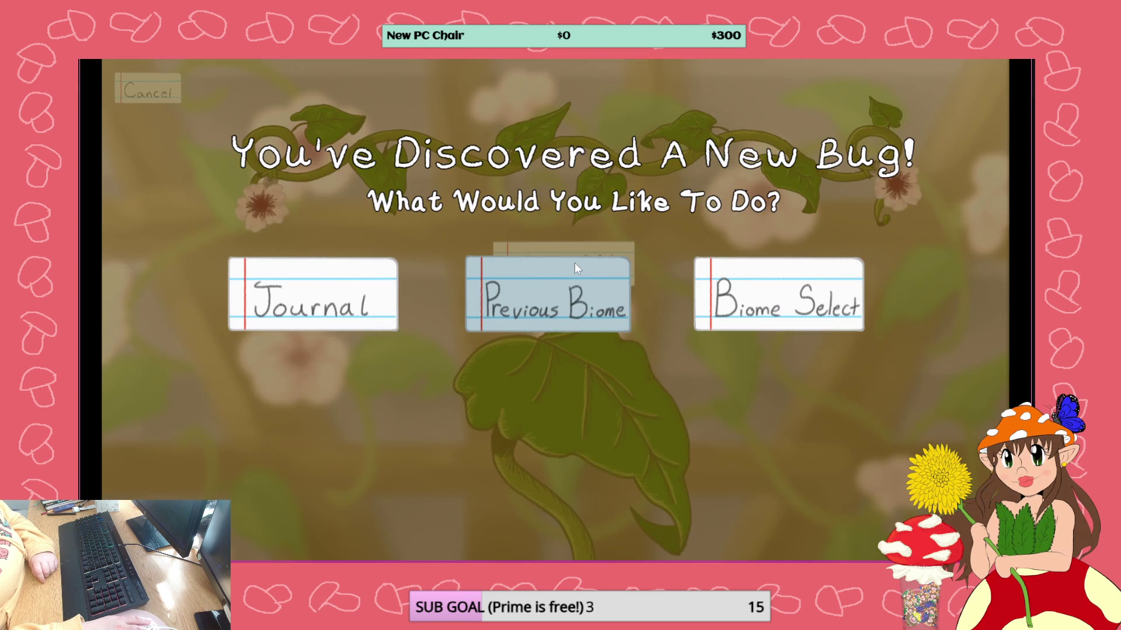
{"action": "left_click", "coordinate": [583, 294]}
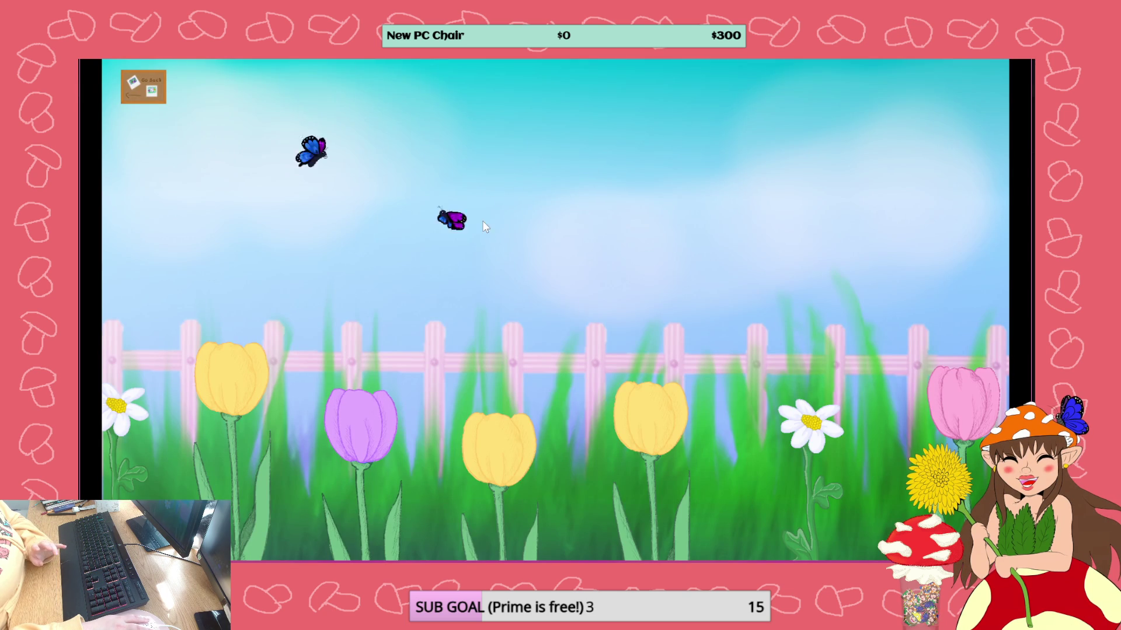
{"action": "left_click", "coordinate": [390, 246]}
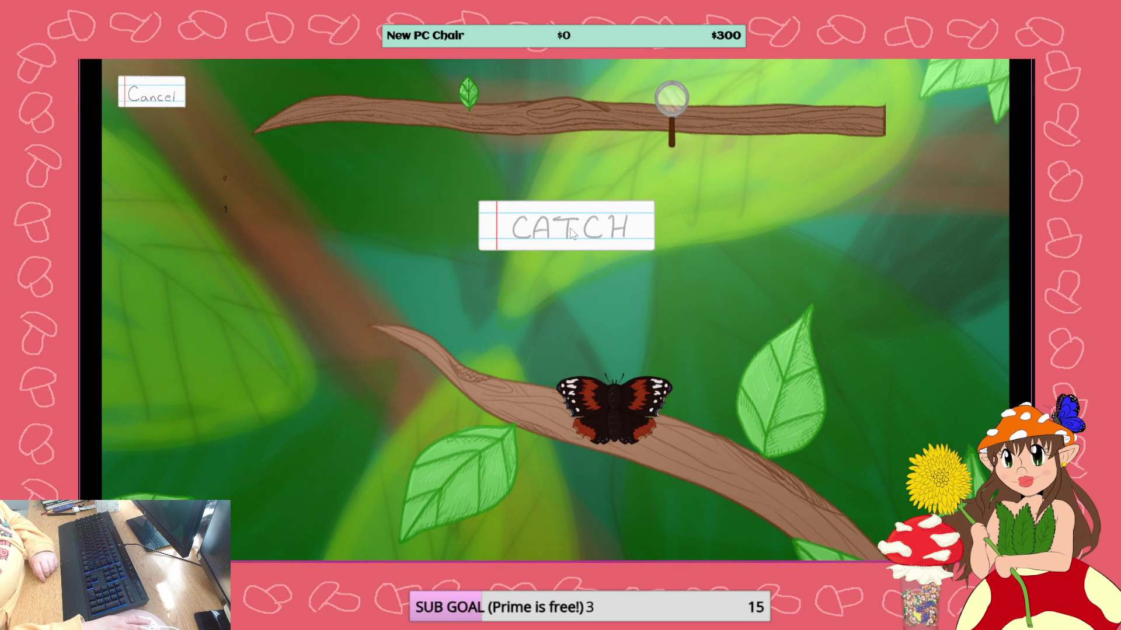
- Recatch the butterfly once and the ladybug several times, then close the preview
{"action": "left_click", "coordinate": [571, 232]}
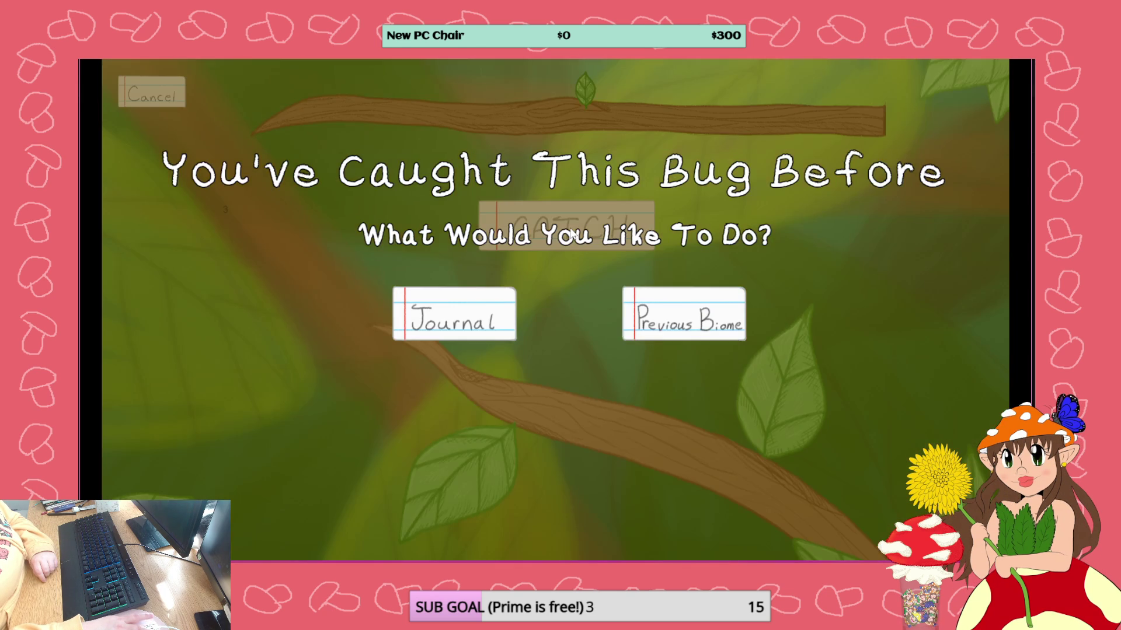
{"action": "left_click", "coordinate": [683, 313]}
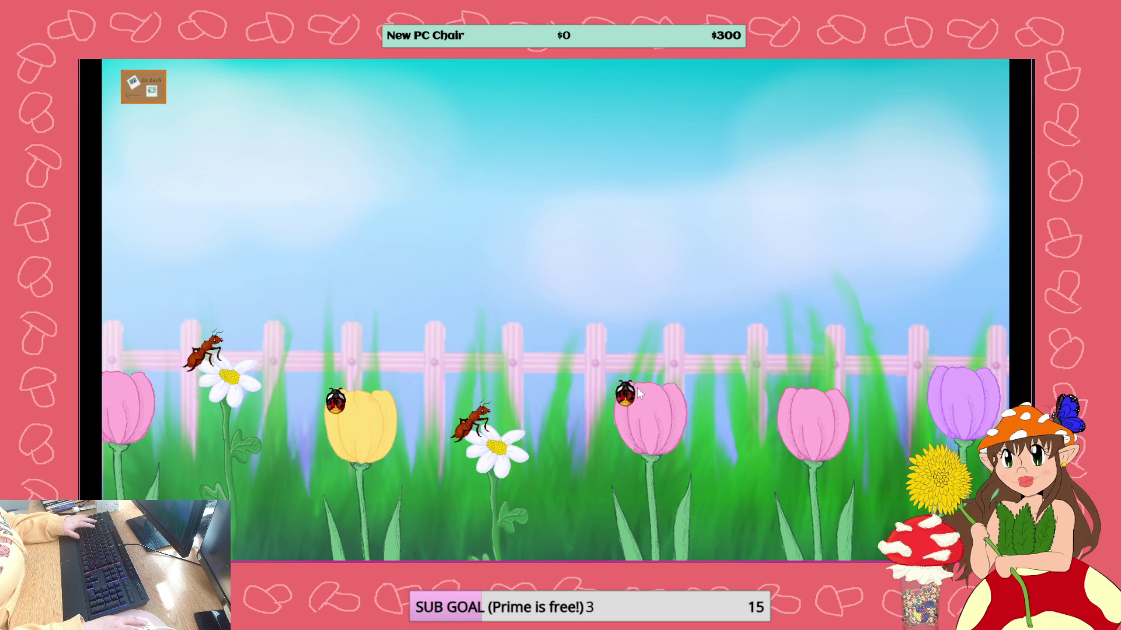
{"action": "left_click", "coordinate": [627, 397]}
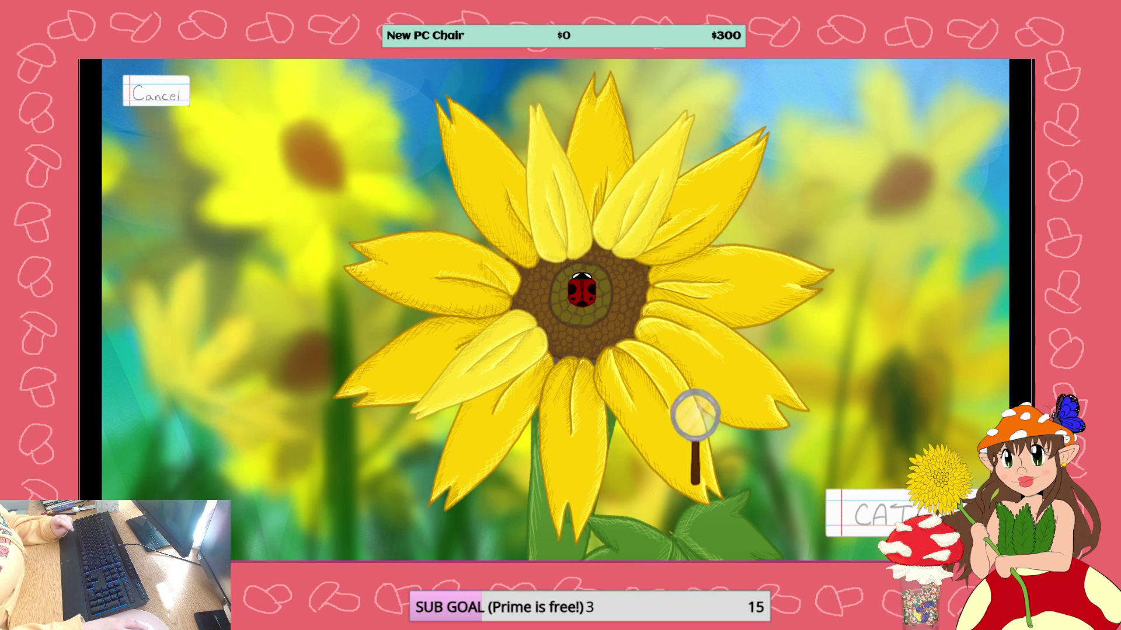
{"action": "left_click", "coordinate": [582, 290]}
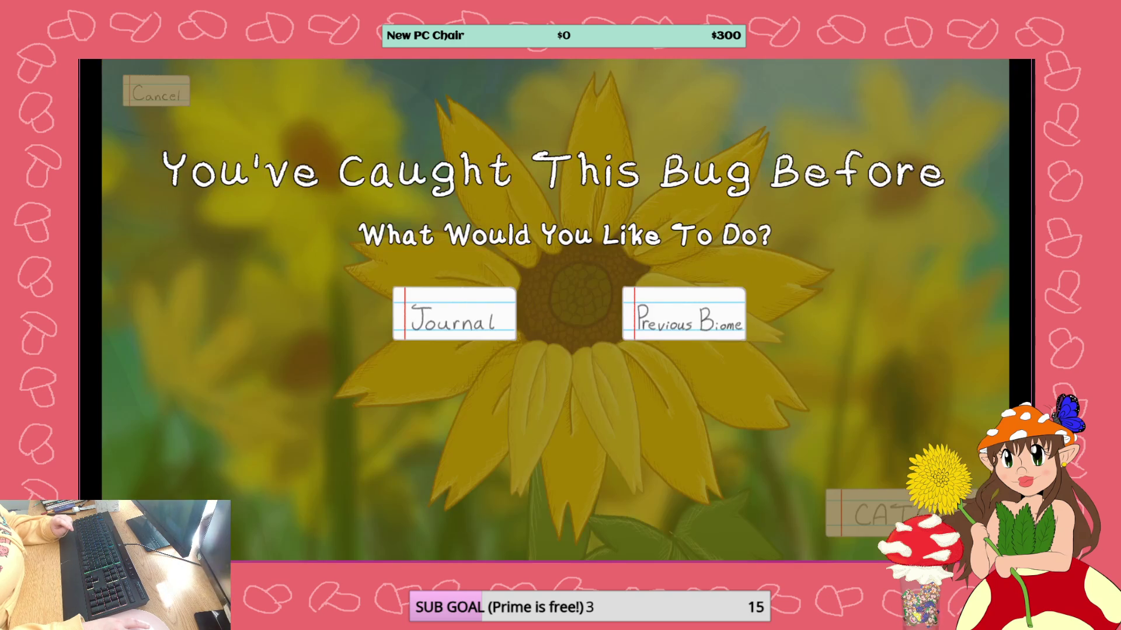
{"action": "left_click", "coordinate": [694, 325]}
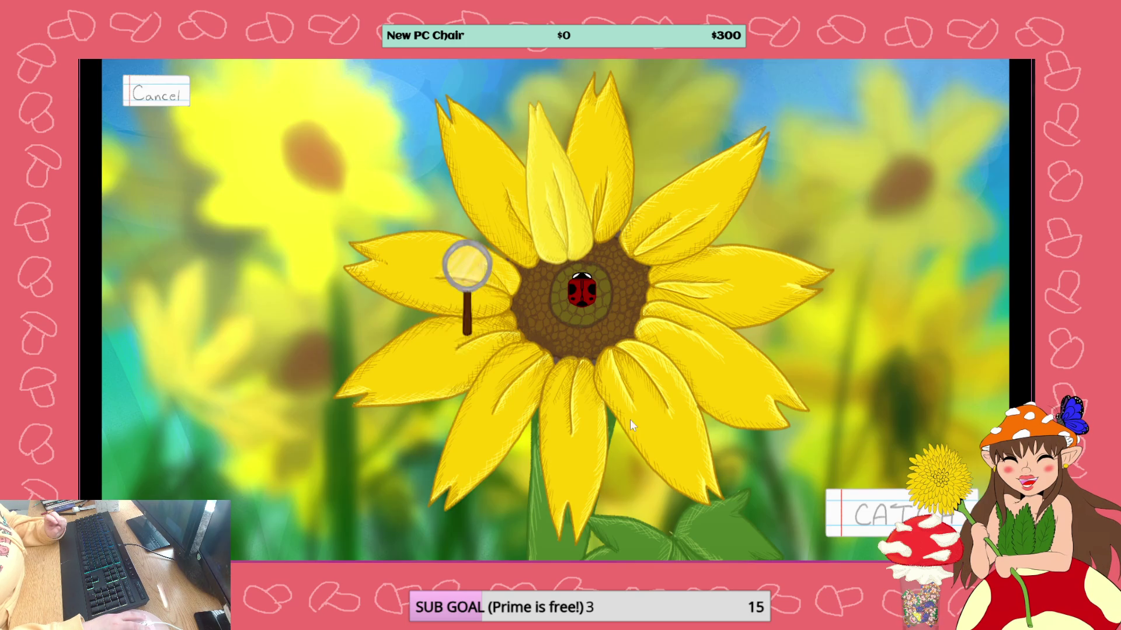
{"action": "left_click", "coordinate": [902, 506]}
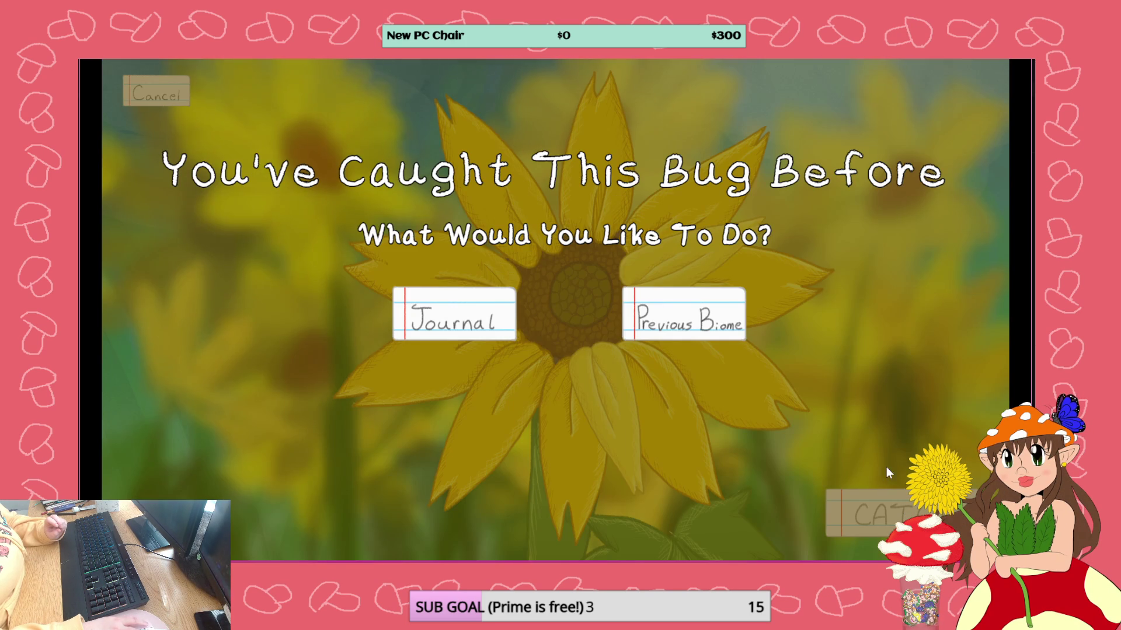
{"action": "left_click", "coordinate": [695, 315]}
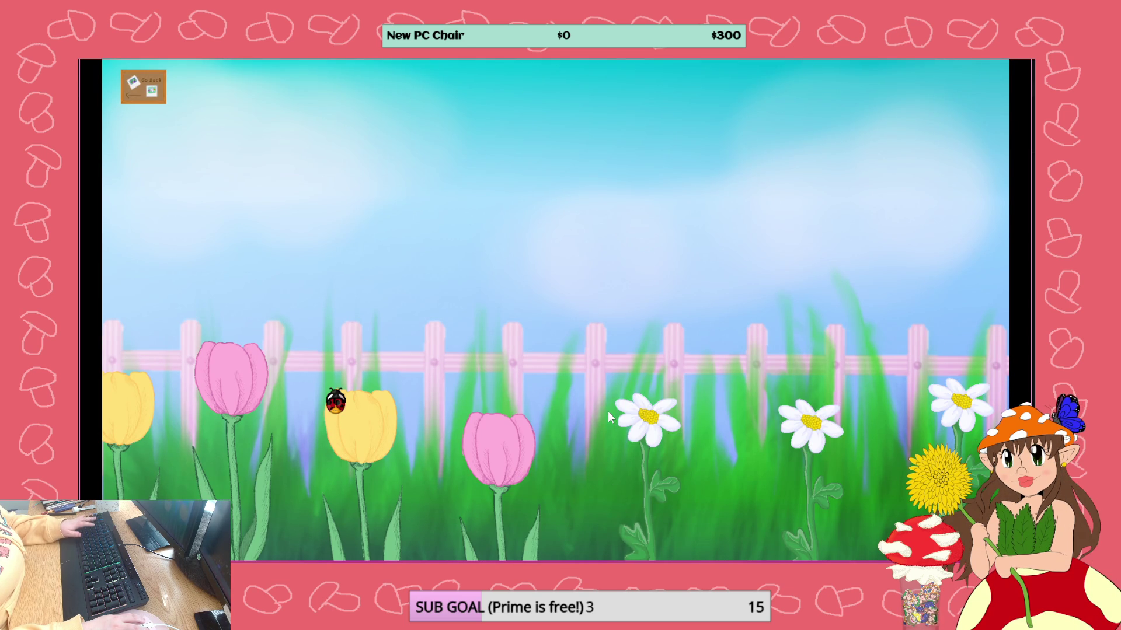
{"action": "left_click", "coordinate": [336, 403]}
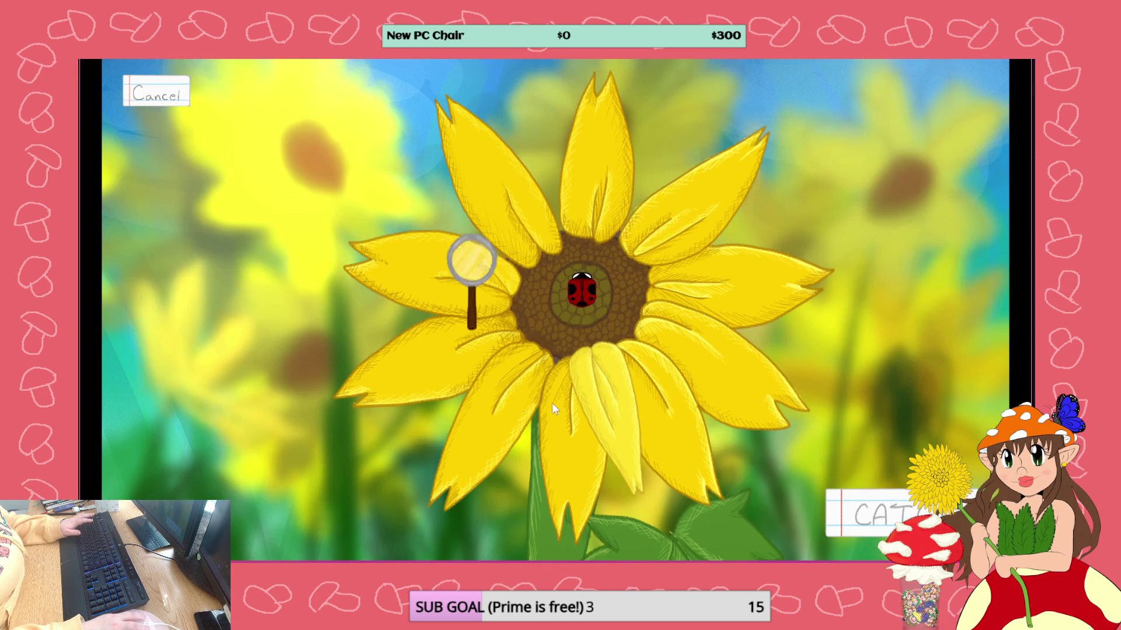
{"action": "left_click", "coordinate": [877, 513]}
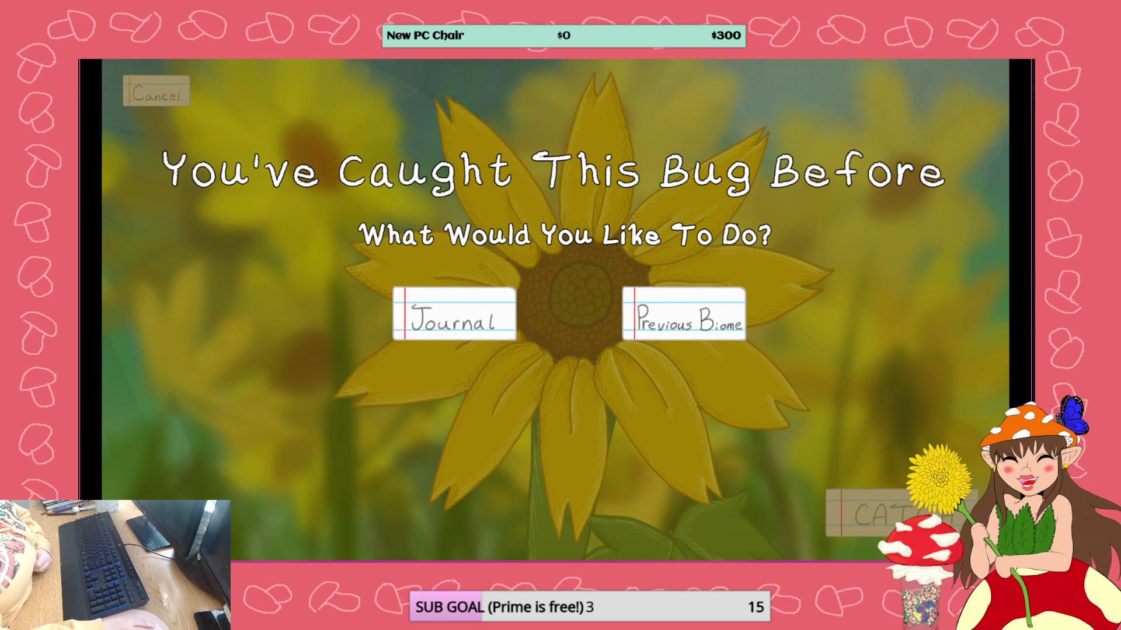
{"action": "key", "text": "alt+F4"}
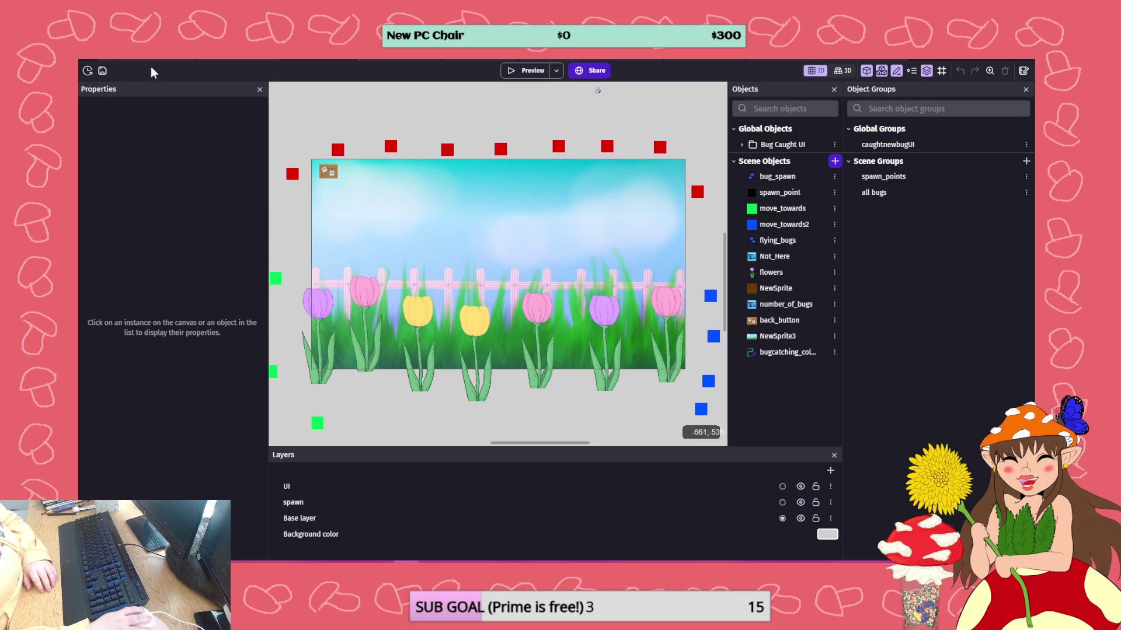
- Save the project with the tulip-garden catching scene still open
{"action": "left_click", "coordinate": [103, 71]}
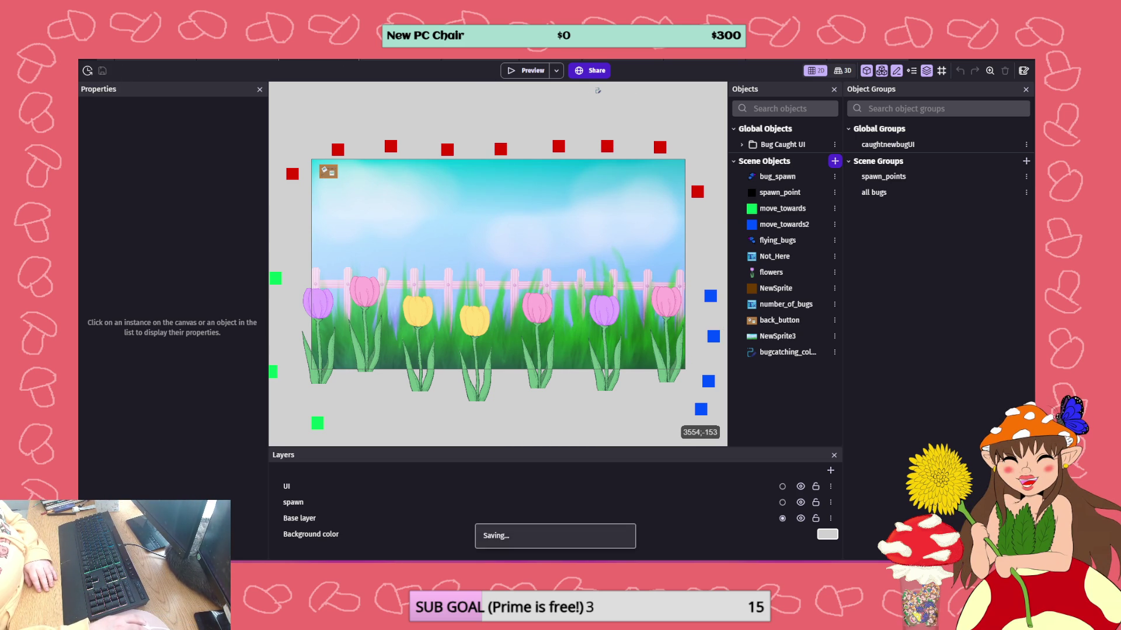